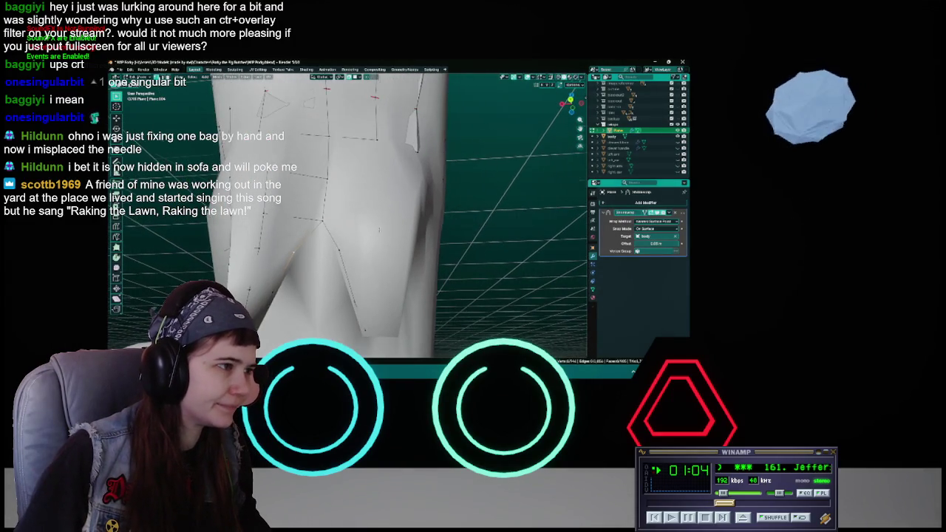
# - Save the file, then pull a crotch vertex closer to the body
pyautogui.hotkey('ctrl', 's')
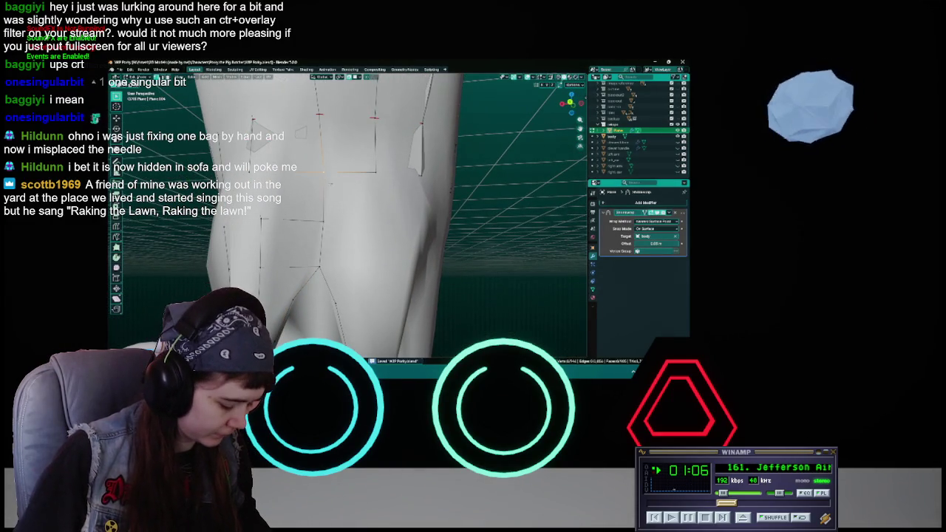
pyautogui.press('g')
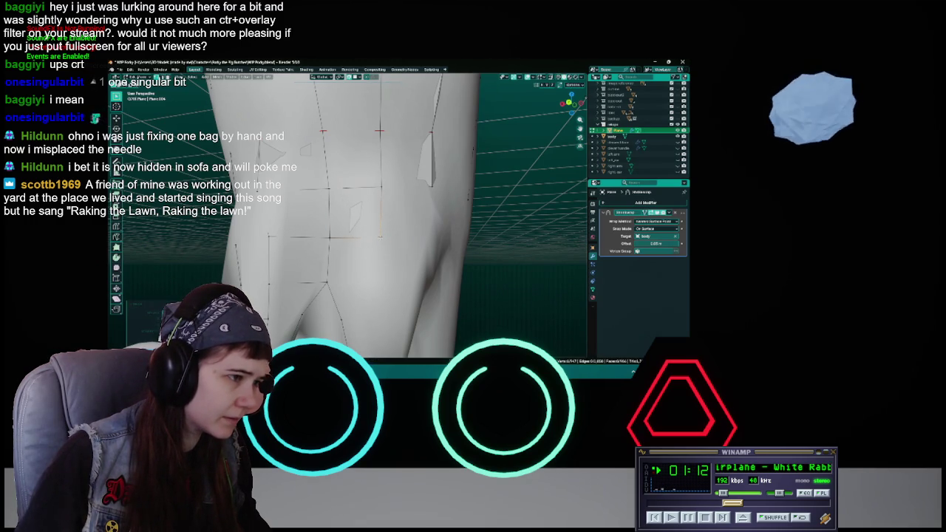
pyautogui.moveTo(379, 237); pyautogui.dragTo(372, 236, button='middle')
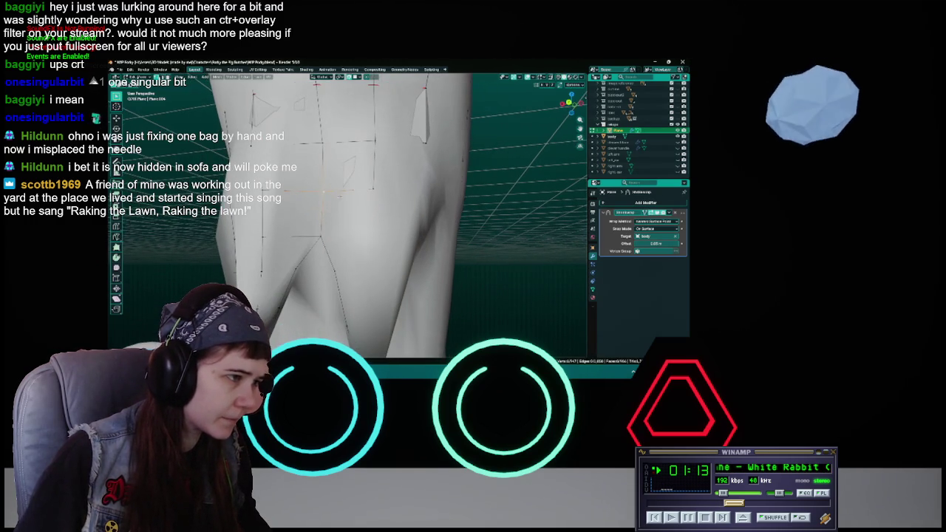
pyautogui.click(369, 236)
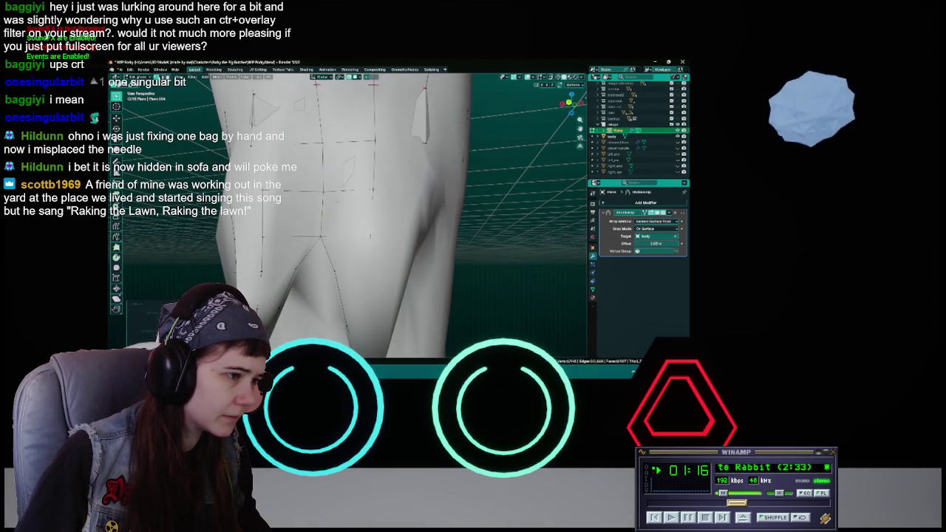
# - Move two inner-thigh hem vertices on the V-notch in toward the body
pyautogui.moveTo(327, 276)
pyautogui.mouseDown(button='middle')
pyautogui.moveTo(351, 174)
pyautogui.moveTo(366, 209)
pyautogui.mouseUp(button='middle')
pyautogui.press('g')
pyautogui.click(357, 186)
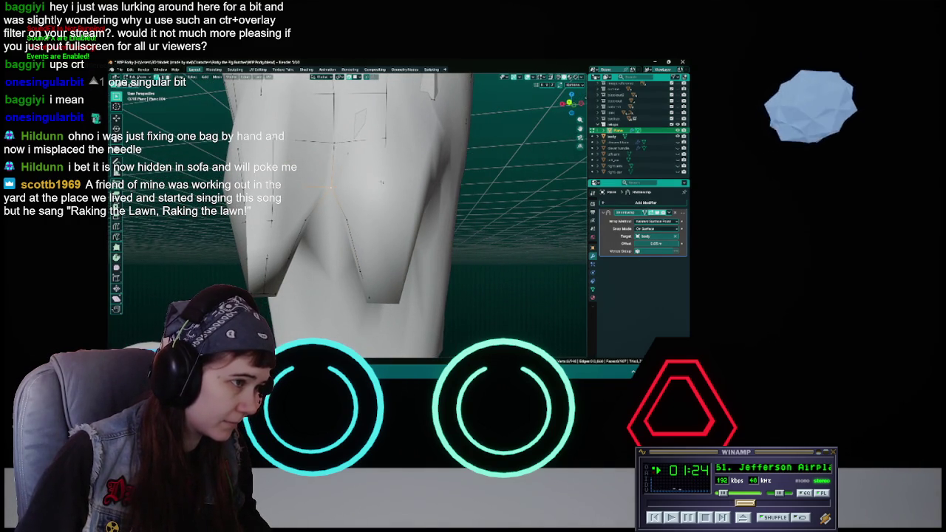
pyautogui.press('g')
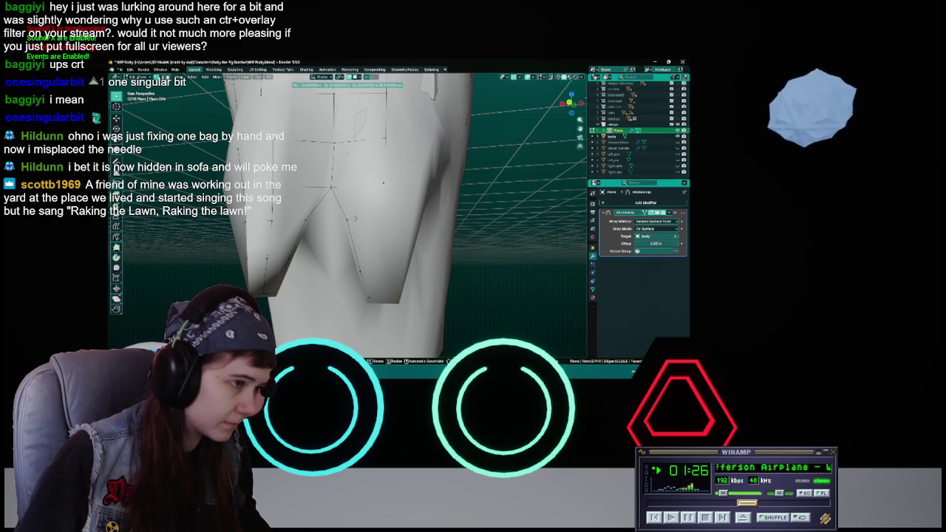
pyautogui.click(380, 214)
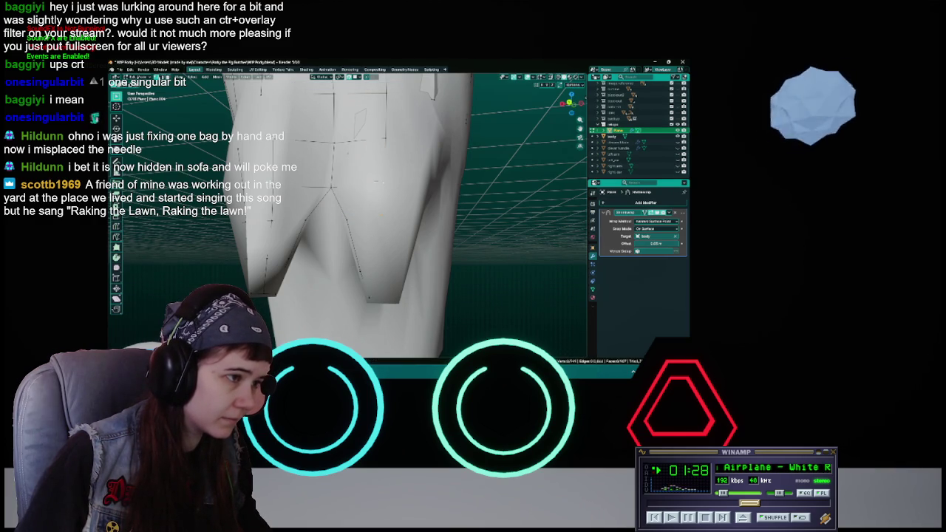
pyautogui.moveTo(369, 227)
pyautogui.mouseDown(button='middle')
pyautogui.moveTo(380, 217)
pyautogui.moveTo(368, 250)
pyautogui.moveTo(371, 200)
pyautogui.mouseUp(button='middle')
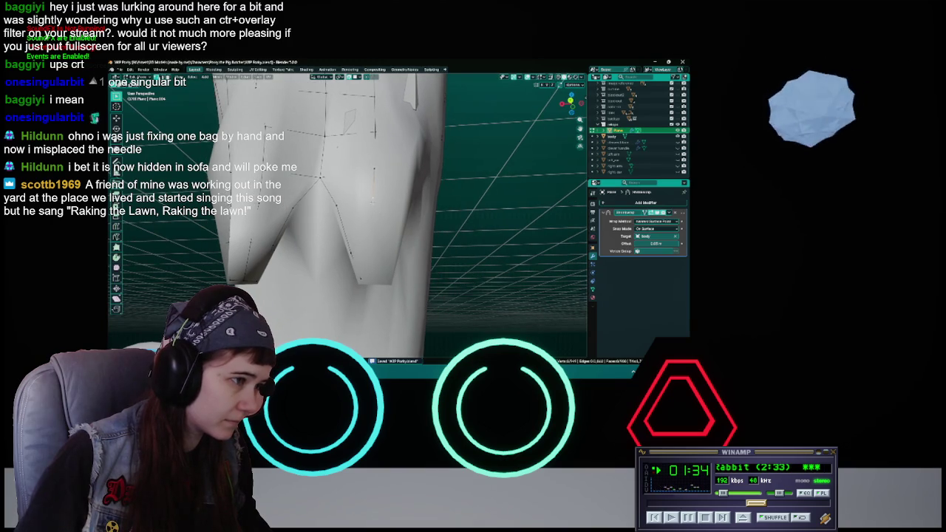
# - Pull the first V-notch hem vertex against the body and save
pyautogui.press('g')
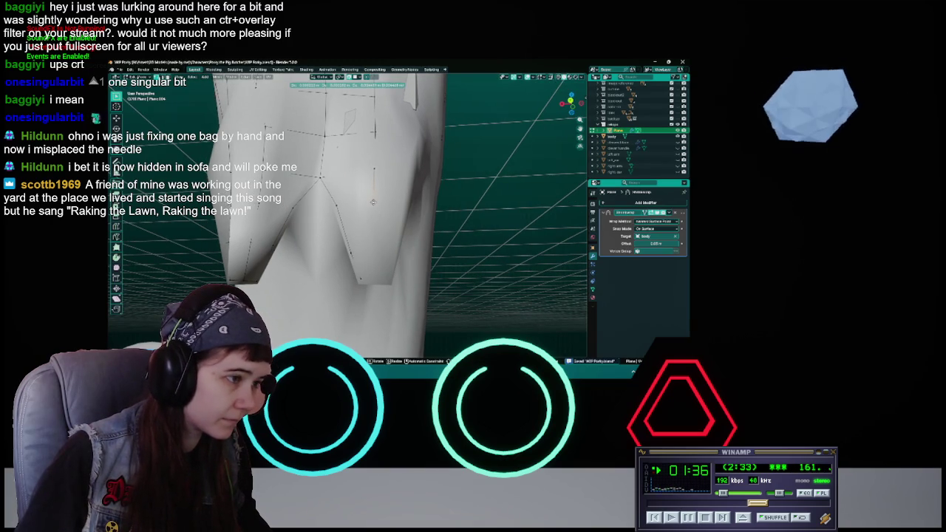
pyautogui.click(372, 204)
pyautogui.hotkey('ctrl', 's')
pyautogui.moveTo(372, 203); pyautogui.dragTo(363, 243, button='middle')
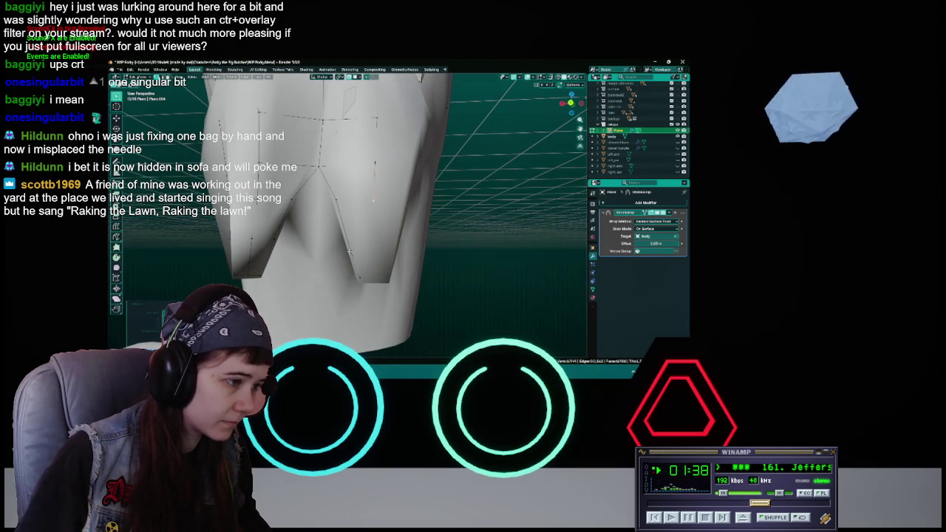
# - Move two more V-notch hem vertices inward and save again
pyautogui.press('g')
pyautogui.click(348, 238)
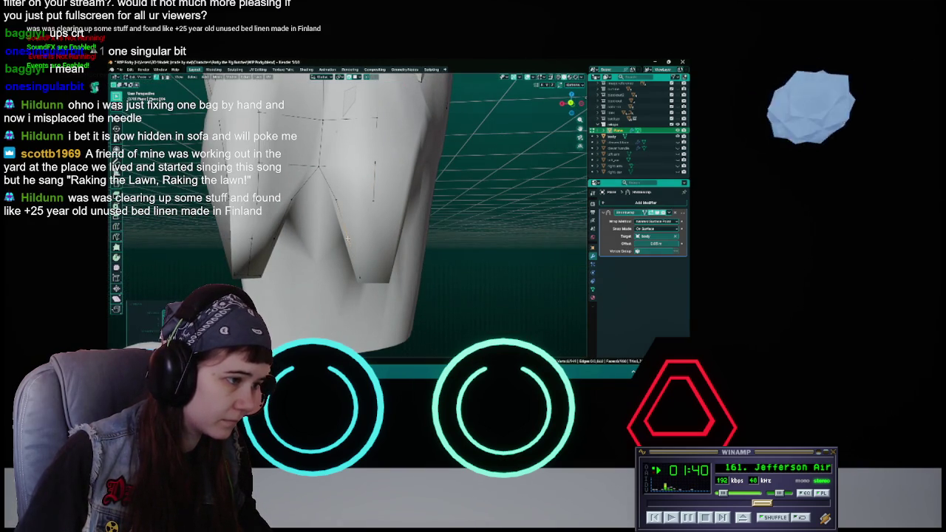
pyautogui.click(347, 238)
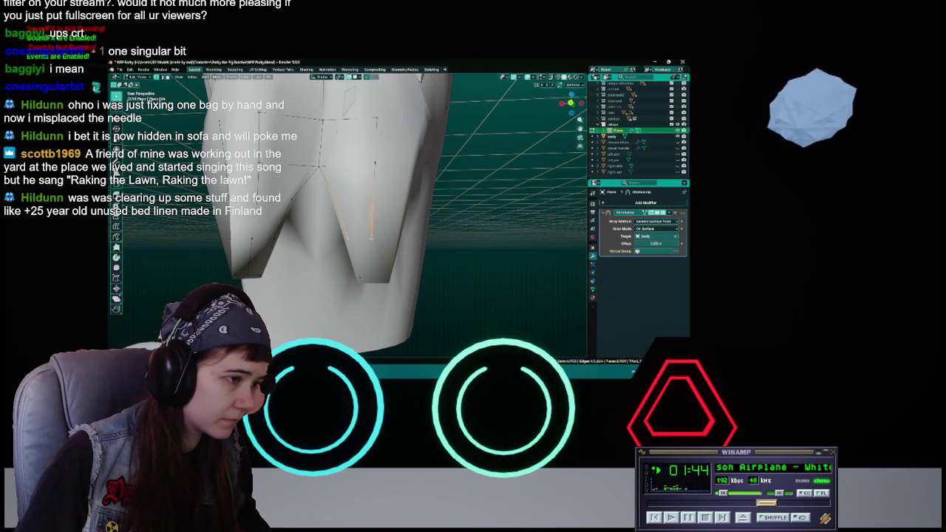
pyautogui.press('g')
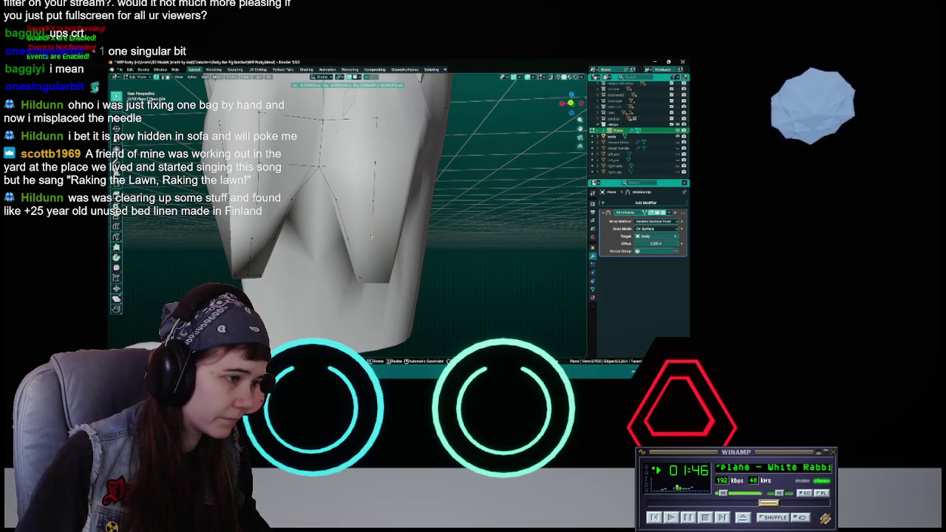
pyautogui.click(374, 236)
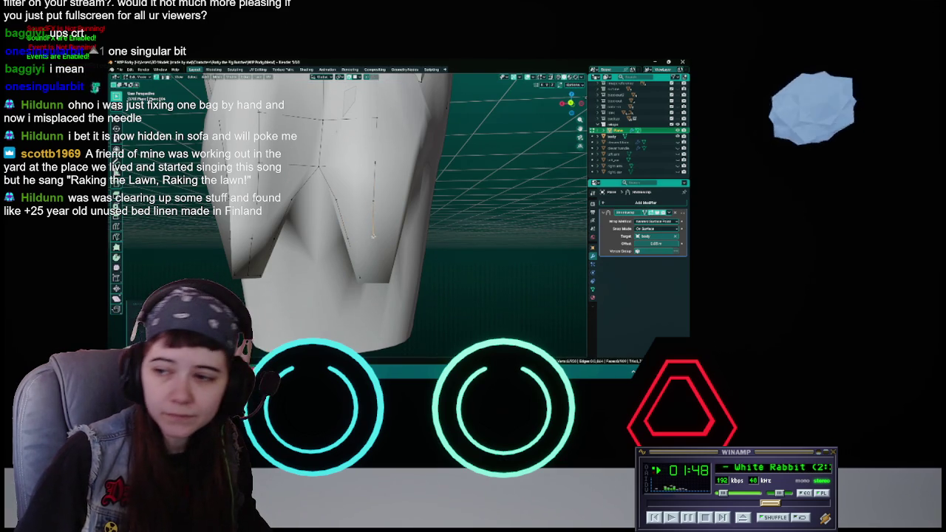
pyautogui.hotkey('ctrl', 's')
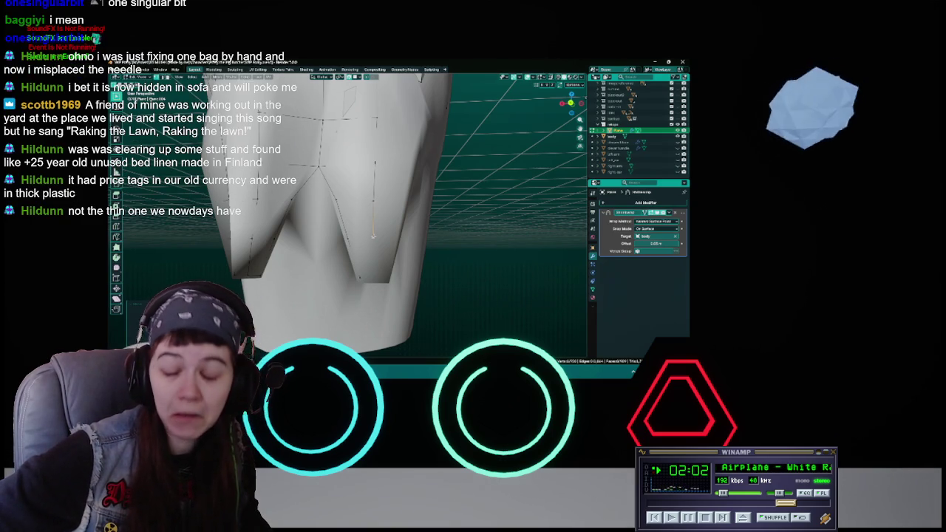
# - Pull the notch vertex toward the leg, select the notch-tip face, and save
pyautogui.moveTo(373, 237)
pyautogui.mouseDown(button='middle')
pyautogui.moveTo(374, 225)
pyautogui.moveTo(377, 255)
pyautogui.mouseUp(button='middle')
pyautogui.hotkey('ctrl', 's')
pyautogui.press('g')
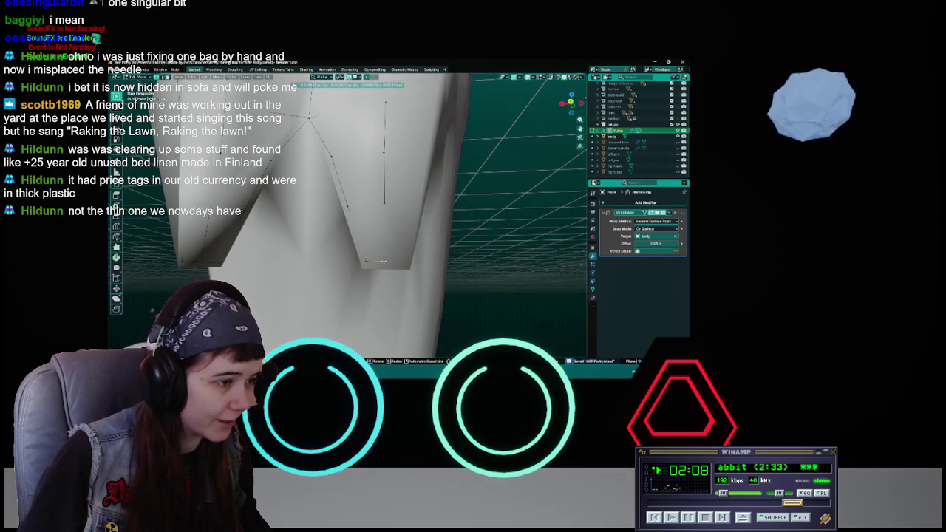
pyautogui.click(383, 260)
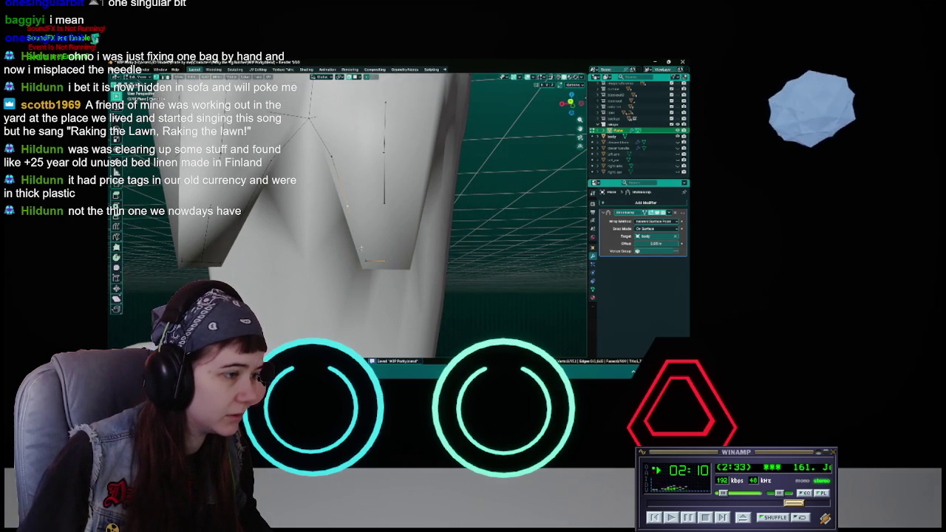
pyautogui.click(385, 205)
pyautogui.scroll(-2, 385, 210)
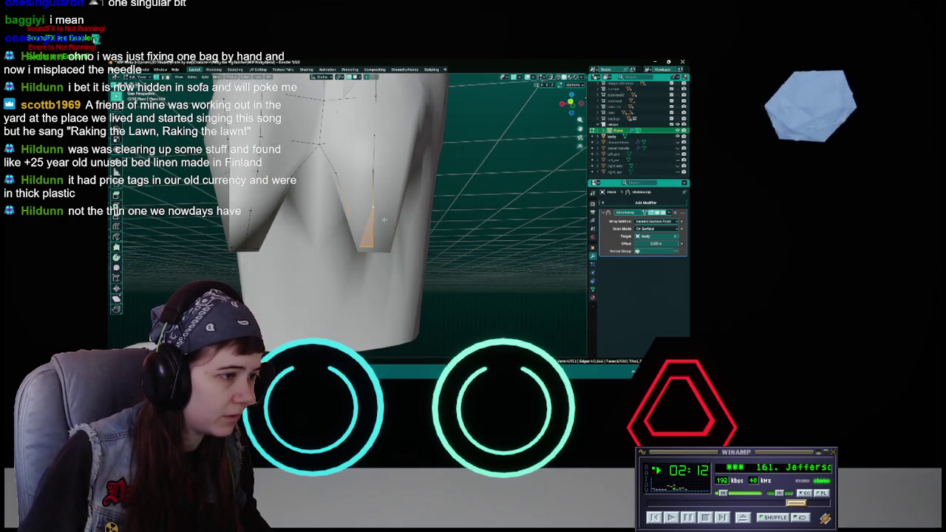
pyautogui.moveTo(392, 236)
pyautogui.mouseDown(button='middle')
pyautogui.moveTo(397, 243)
pyautogui.moveTo(384, 239)
pyautogui.mouseUp(button='middle')
pyautogui.hotkey('ctrl', 's')
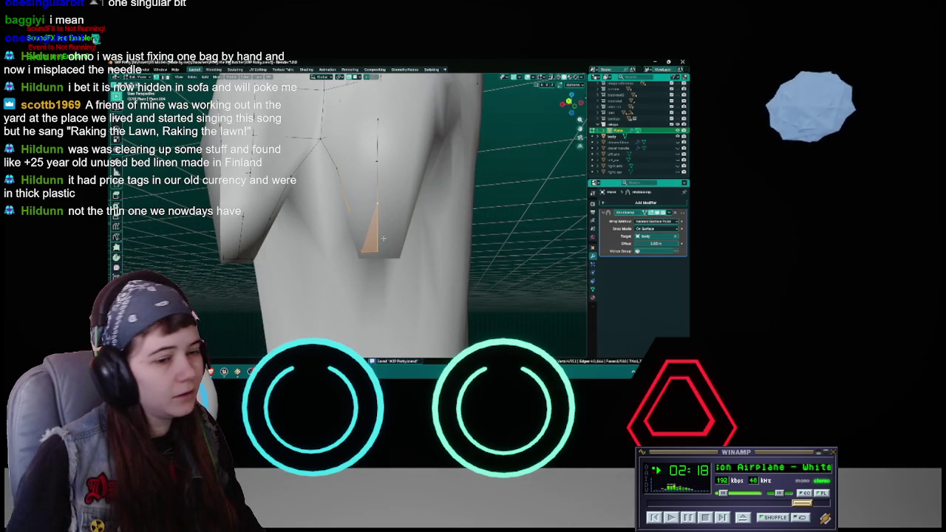
# - Switch to vertex selection and turn the view toward the hip vertex to move
pyautogui.press('Tab')
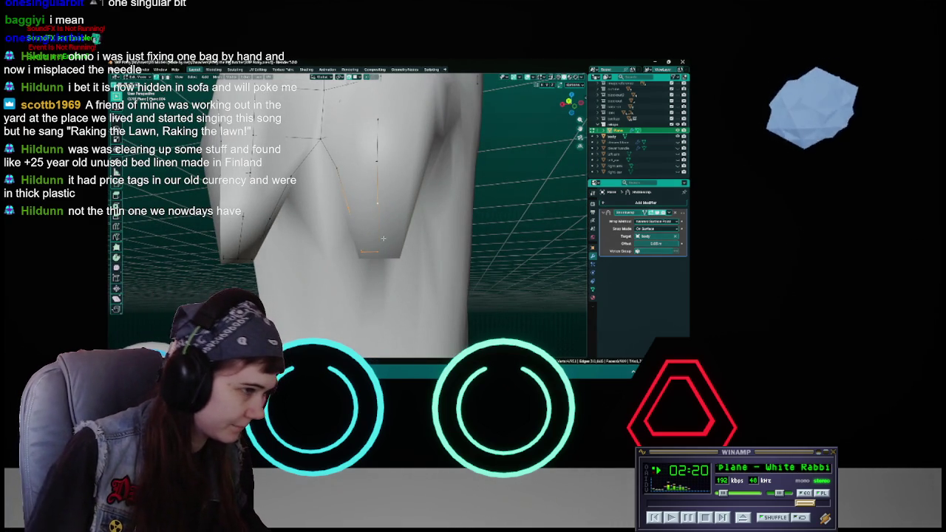
pyautogui.moveTo(383, 238)
pyautogui.mouseDown(button='middle')
pyautogui.moveTo(368, 229)
pyautogui.moveTo(373, 247)
pyautogui.moveTo(390, 239)
pyautogui.moveTo(377, 222)
pyautogui.moveTo(410, 185)
pyautogui.mouseUp(button='middle')
pyautogui.press('g')
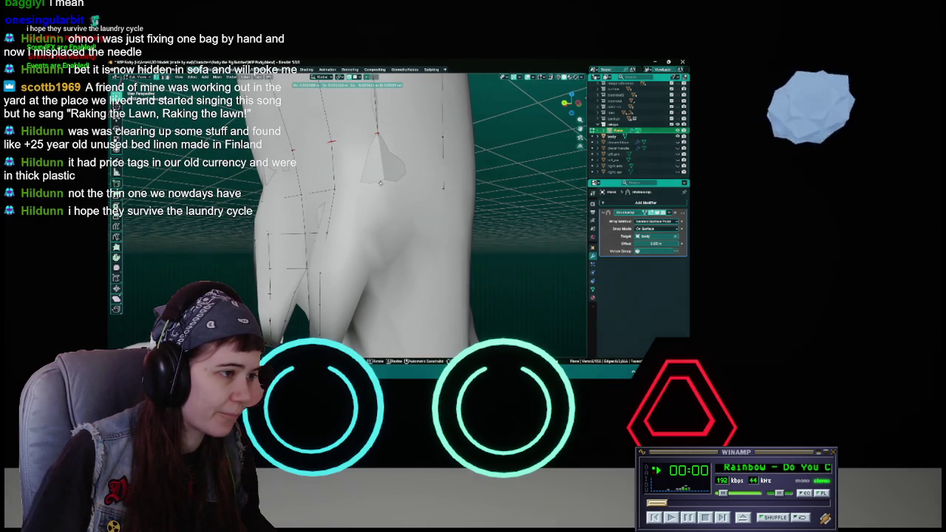
# - Set the hip vertex closer to the body, save, and shift a neighbouring vertex inward
pyautogui.click(381, 183)
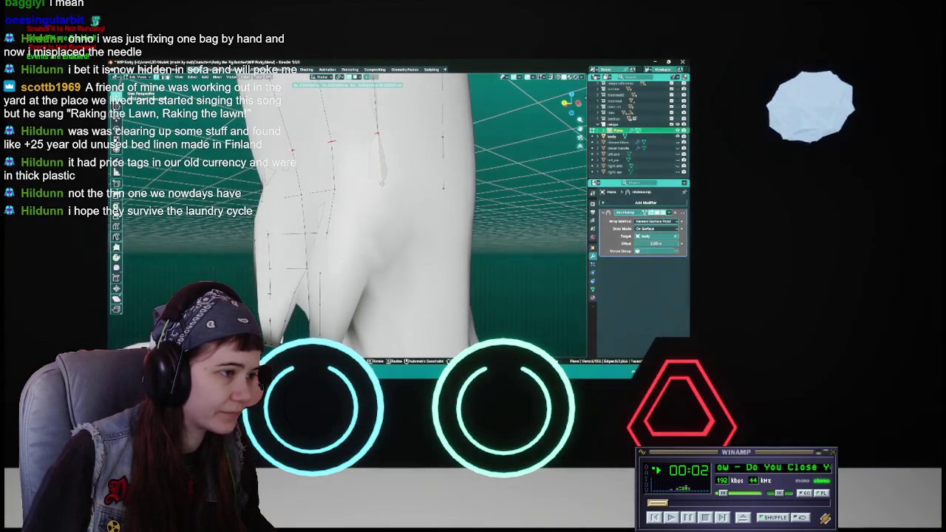
pyautogui.moveTo(381, 183)
pyautogui.mouseDown(button='middle')
pyautogui.moveTo(348, 184)
pyautogui.moveTo(370, 181)
pyautogui.mouseUp(button='middle')
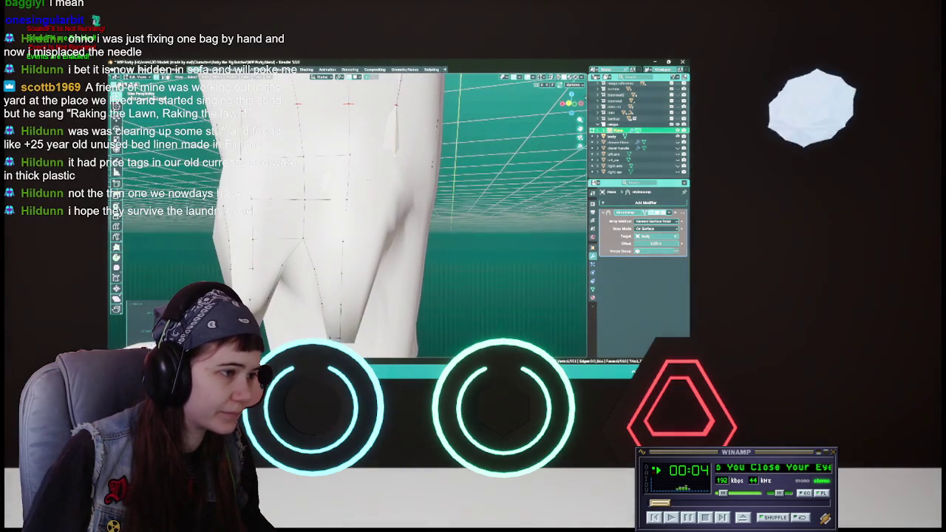
pyautogui.hotkey('ctrl', 's')
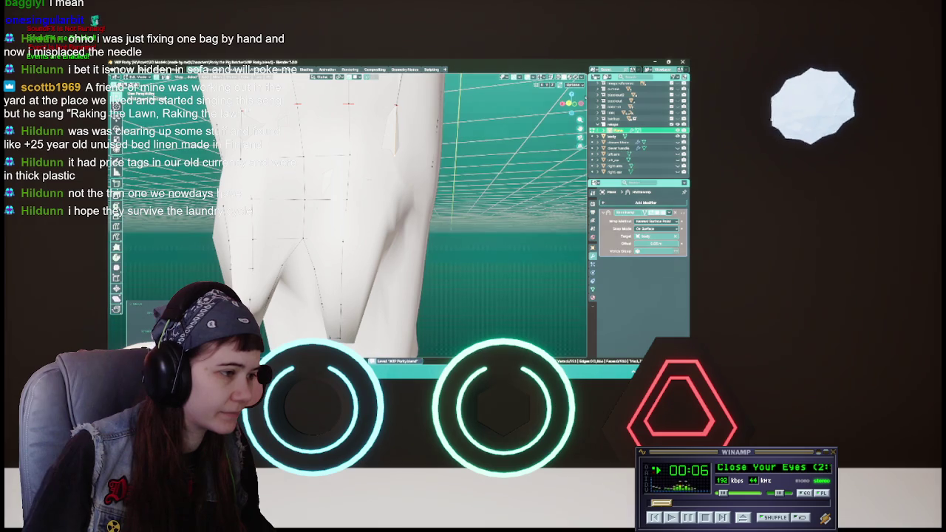
pyautogui.moveTo(370, 185); pyautogui.dragTo(436, 185, button='middle')
pyautogui.press('g')
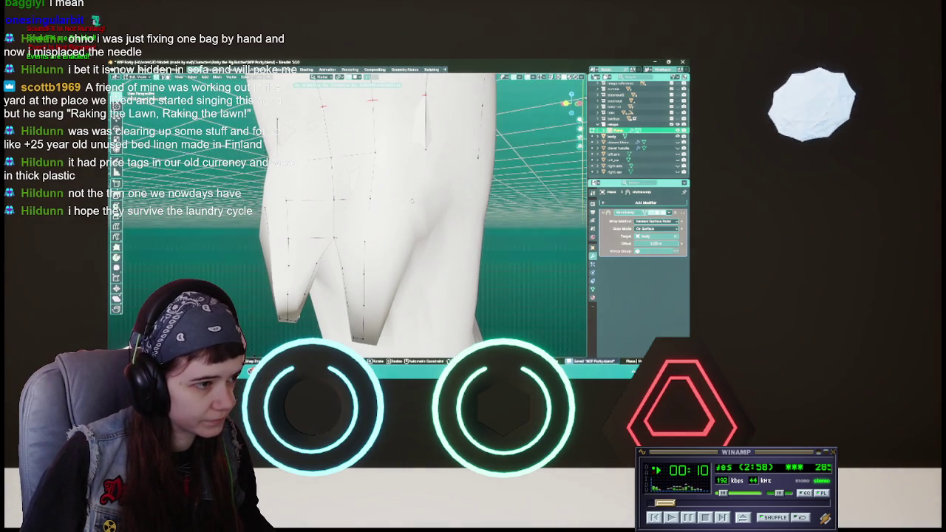
pyautogui.click(412, 200)
pyautogui.moveTo(412, 200)
pyautogui.mouseDown(button='middle')
pyautogui.moveTo(427, 201)
pyautogui.moveTo(405, 210)
pyautogui.mouseUp(button='middle')
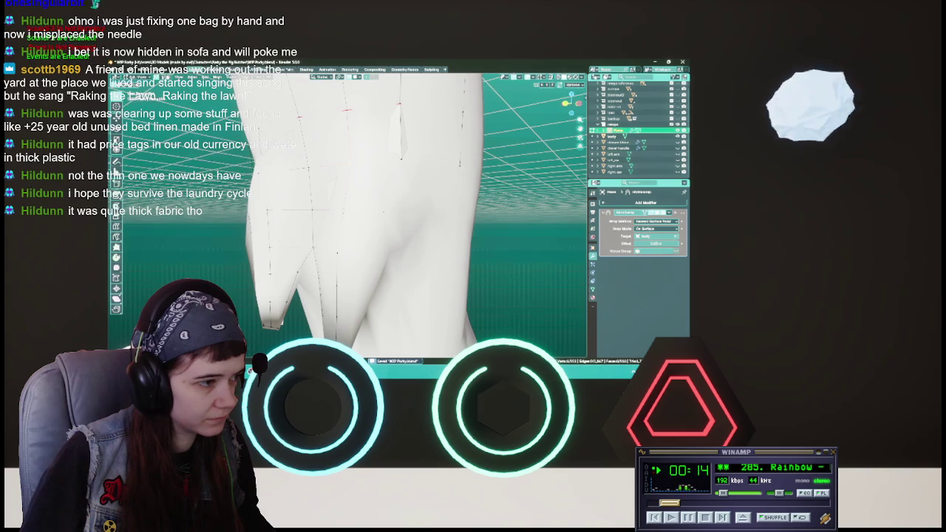
pyautogui.moveTo(399, 198); pyautogui.dragTo(408, 186, button='middle')
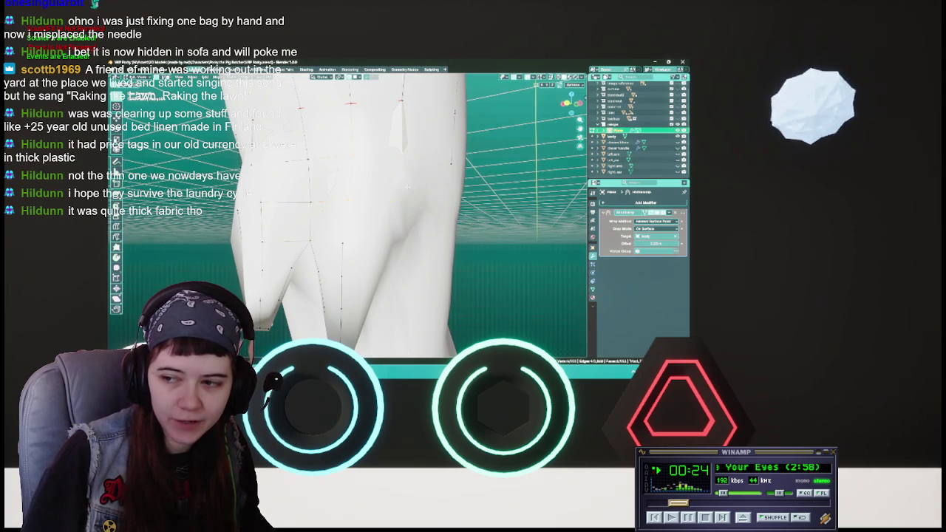
pyautogui.moveTo(407, 186); pyautogui.dragTo(435, 172, button='middle')
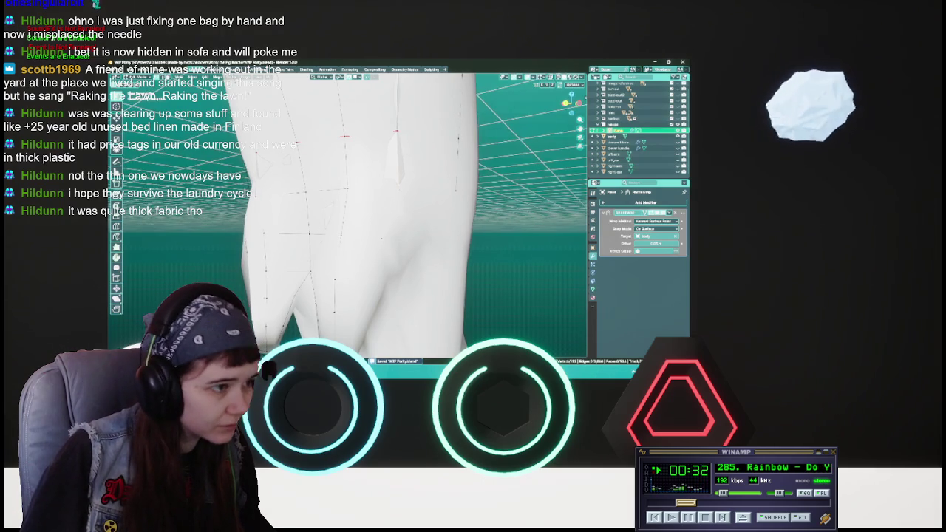
# - Shift two more groups of hip and upper-leg garment vertices against the body
pyautogui.press('g')
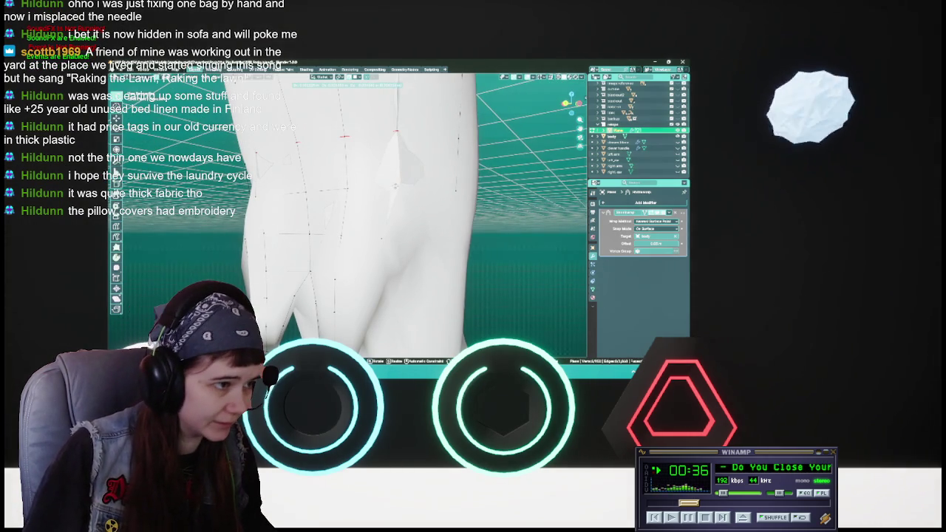
pyautogui.press('Return')
pyautogui.moveTo(414, 222); pyautogui.dragTo(444, 222, button='middle')
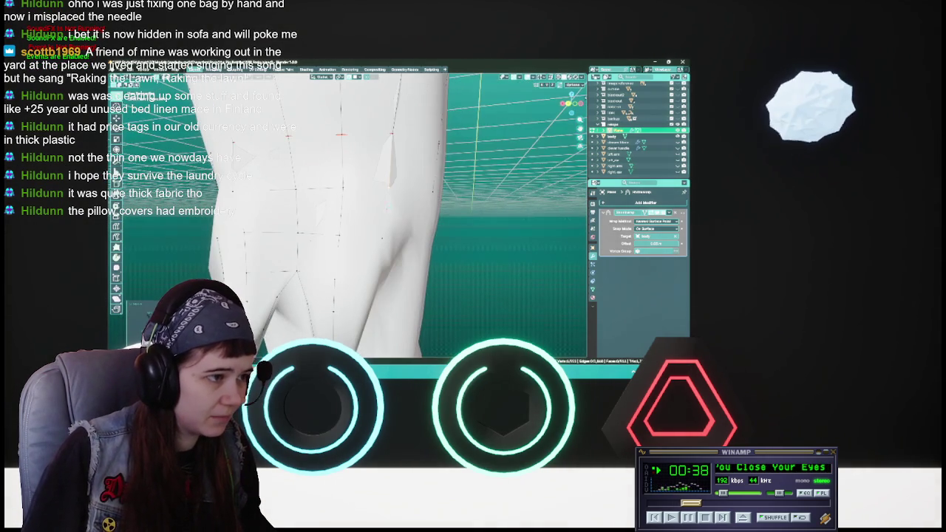
pyautogui.press('g')
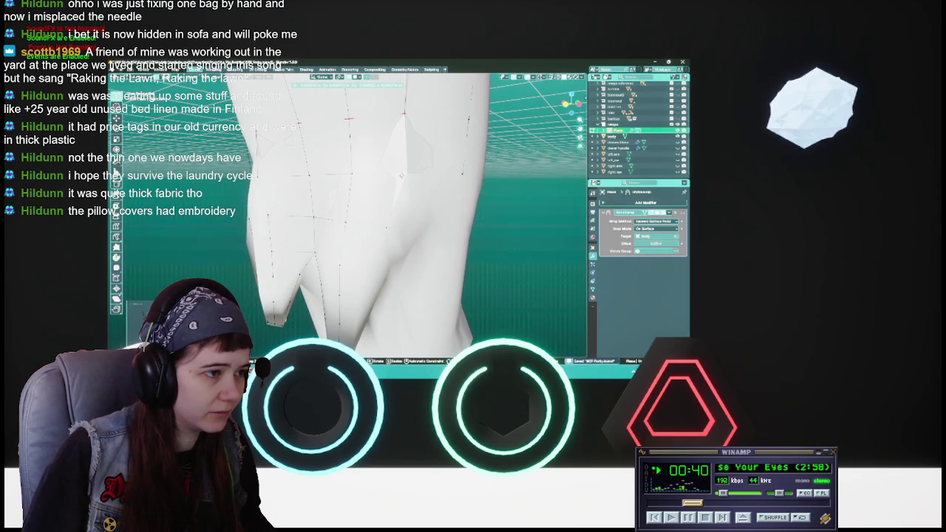
pyautogui.press('Return')
pyautogui.moveTo(414, 221); pyautogui.dragTo(458, 207, button='middle')
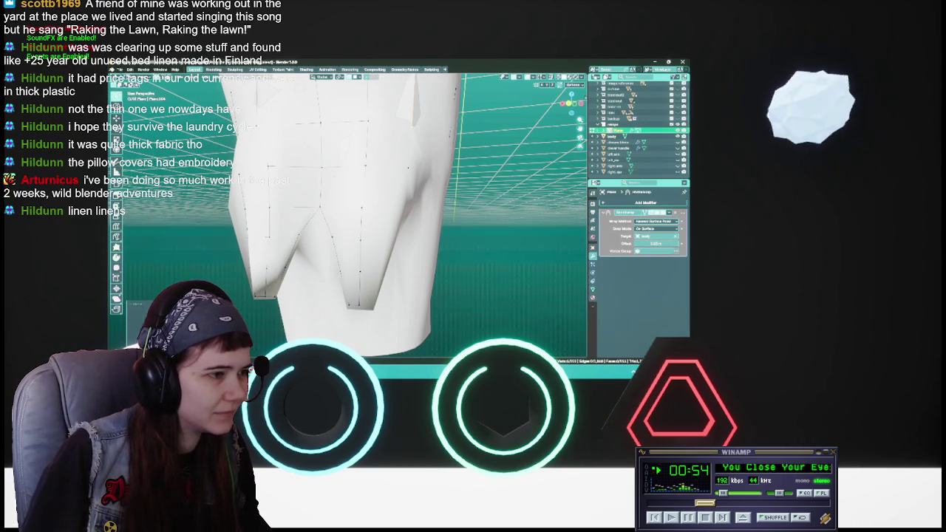
# - Save the file and zoom in on the hem notch at the leg opening
pyautogui.moveTo(347, 222); pyautogui.dragTo(370, 222, button='middle')
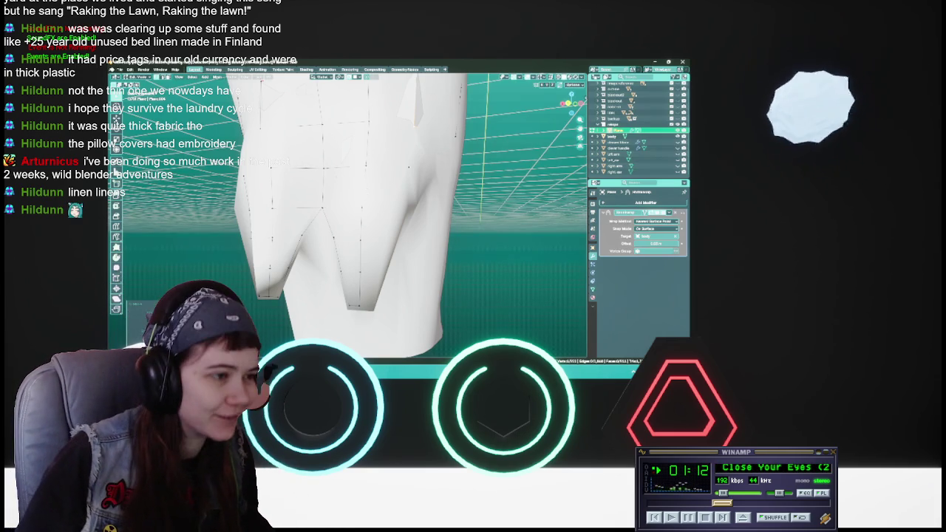
pyautogui.hotkey('ctrl', 's')
pyautogui.scroll(1, 347, 214)
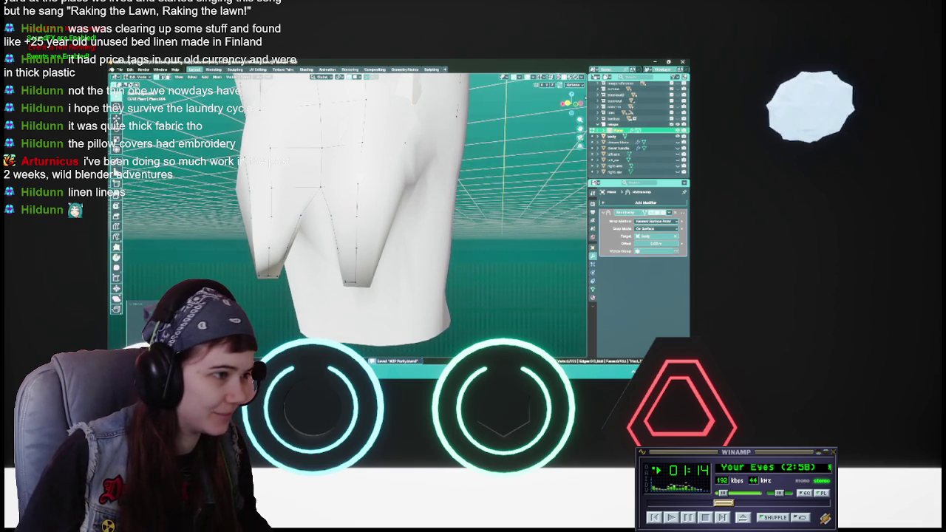
pyautogui.scroll(1, 348, 215)
pyautogui.scroll(1, 347, 214)
pyautogui.moveTo(347, 214)
pyautogui.mouseDown(button='middle')
pyautogui.moveTo(369, 215)
pyautogui.moveTo(340, 214)
pyautogui.mouseUp(button='middle')
# - Flatten the notch vertices into a narrow tip, undoing a stray change, and save
pyautogui.press('g')
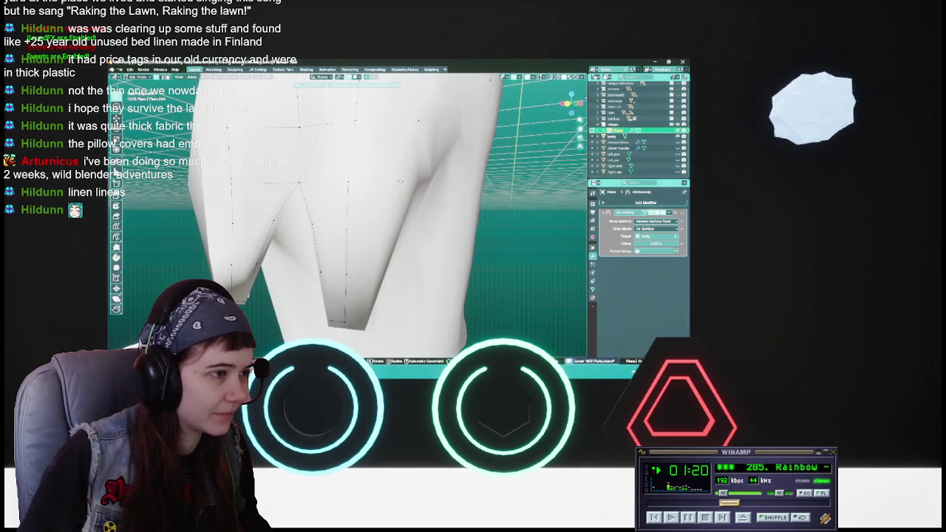
pyautogui.press('Return')
pyautogui.click(142, 313)
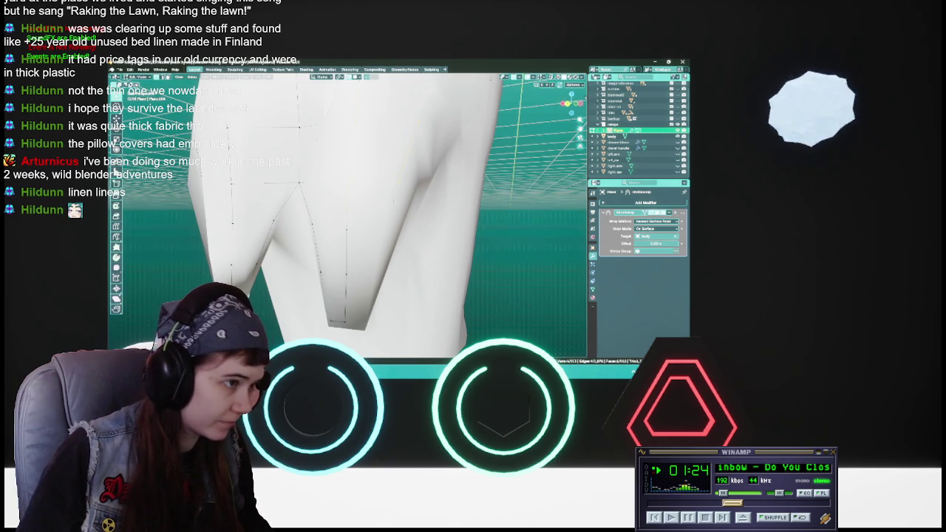
pyautogui.hotkey('ctrl', 'z')
pyautogui.moveTo(359, 193)
pyautogui.mouseDown(button='middle')
pyautogui.moveTo(383, 197)
pyautogui.moveTo(352, 193)
pyautogui.mouseUp(button='middle')
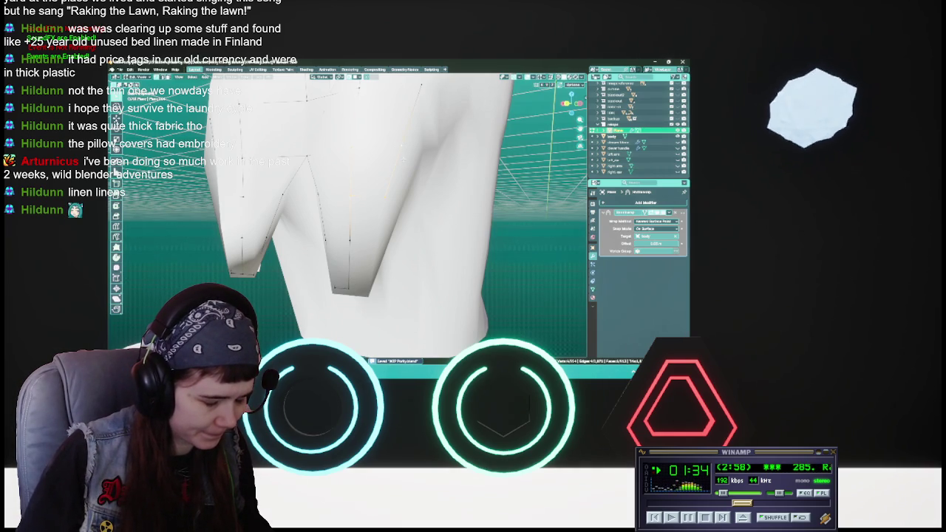
pyautogui.hotkey('ctrl', 's')
pyautogui.moveTo(404, 158)
pyautogui.mouseDown(button='middle')
pyautogui.moveTo(363, 187)
pyautogui.moveTo(362, 199)
pyautogui.mouseUp(button='middle')
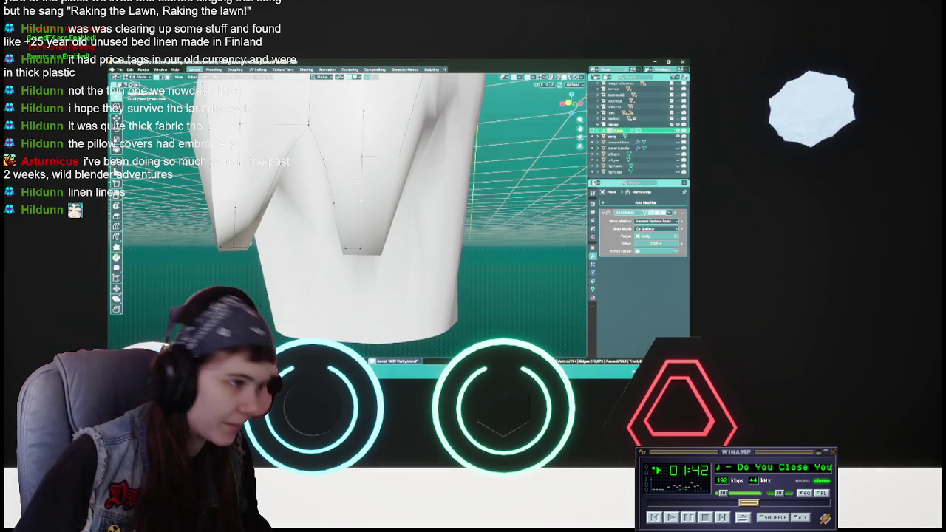
# - Move and rotate the crotch-notch vertices so they follow the body
pyautogui.moveTo(362, 200); pyautogui.dragTo(387, 201, button='middle')
pyautogui.click(387, 201)
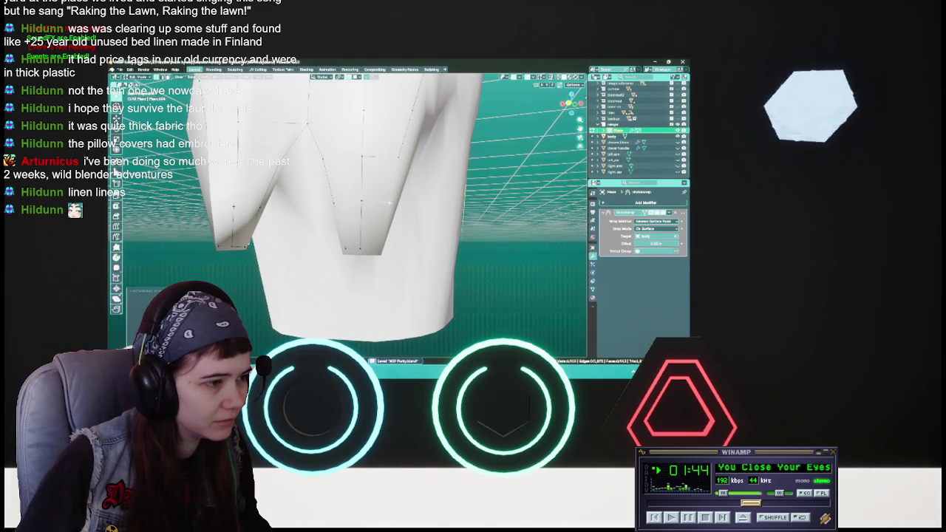
pyautogui.moveTo(363, 201); pyautogui.dragTo(387, 202, button='middle')
pyautogui.press('g')
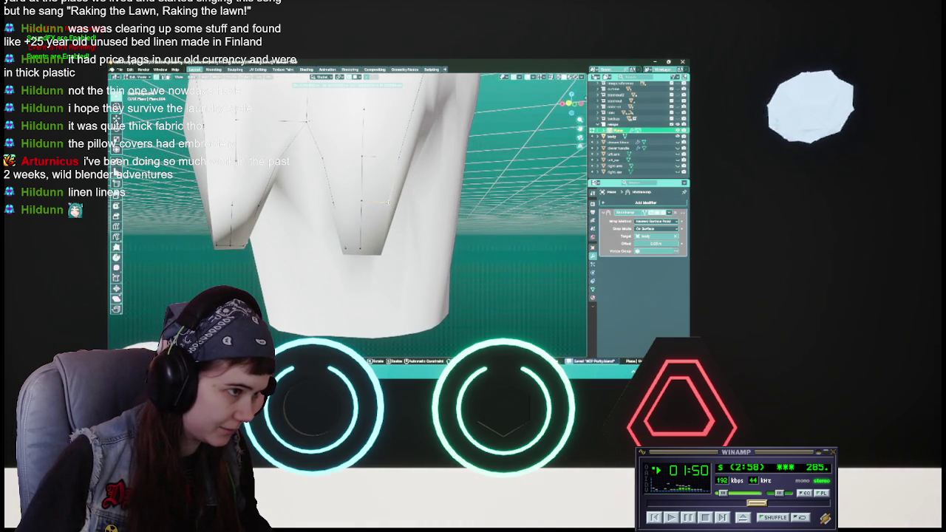
pyautogui.click(389, 203)
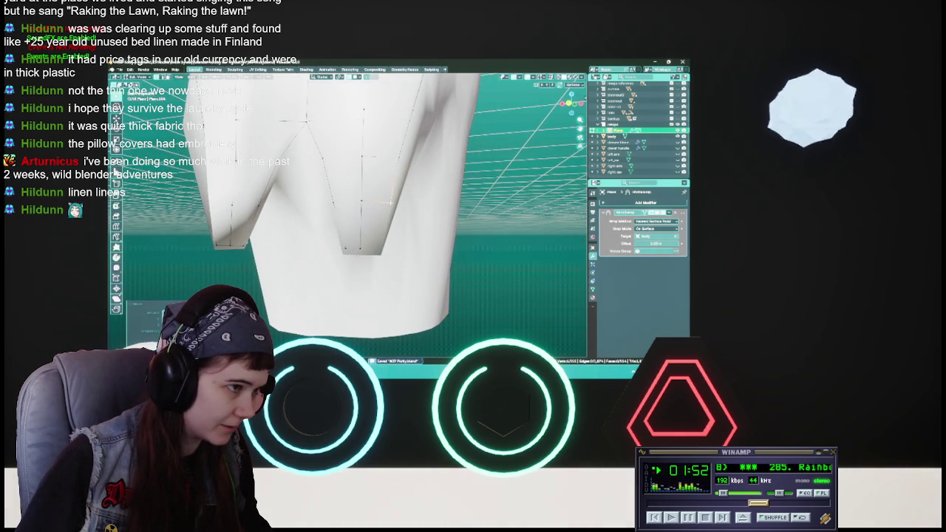
pyautogui.moveTo(389, 203)
pyautogui.mouseDown(button='middle')
pyautogui.moveTo(357, 207)
pyautogui.moveTo(409, 201)
pyautogui.moveTo(405, 189)
pyautogui.mouseUp(button='middle')
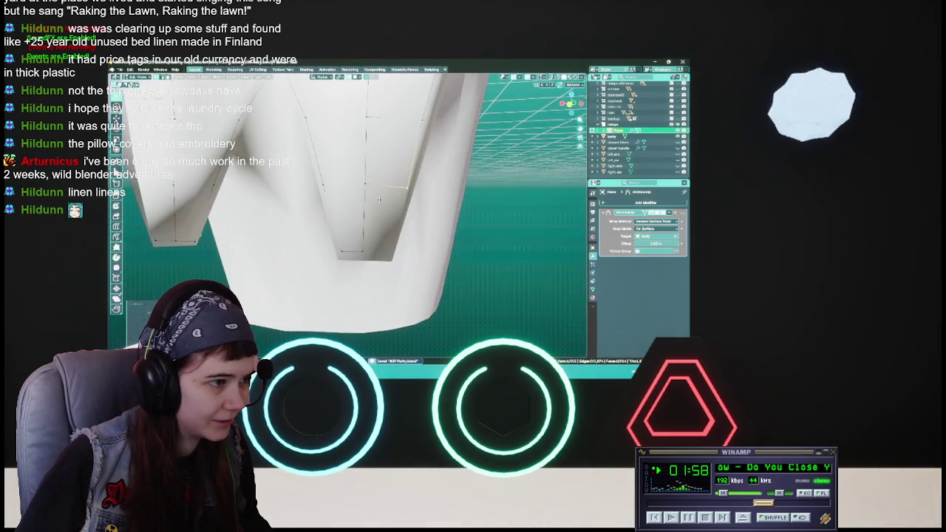
pyautogui.press('r')
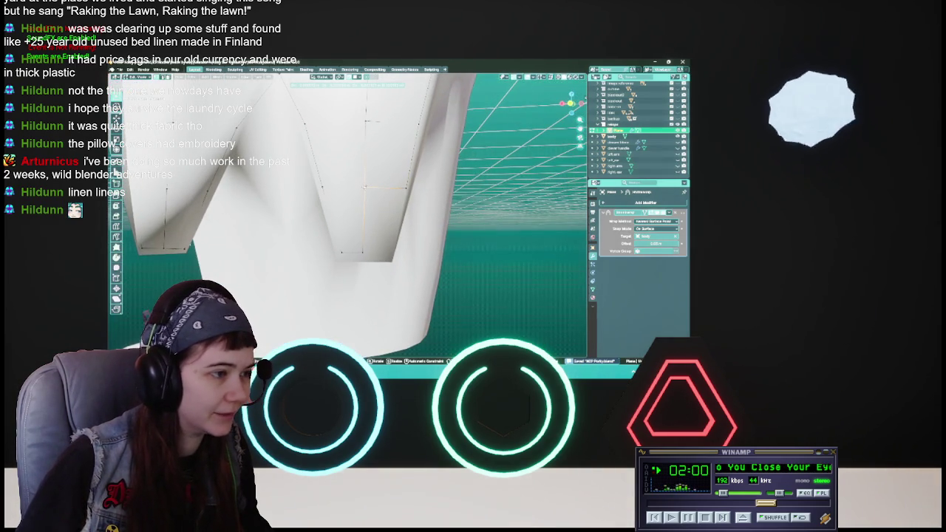
pyautogui.click(364, 187)
pyautogui.moveTo(364, 187); pyautogui.dragTo(360, 205, button='middle')
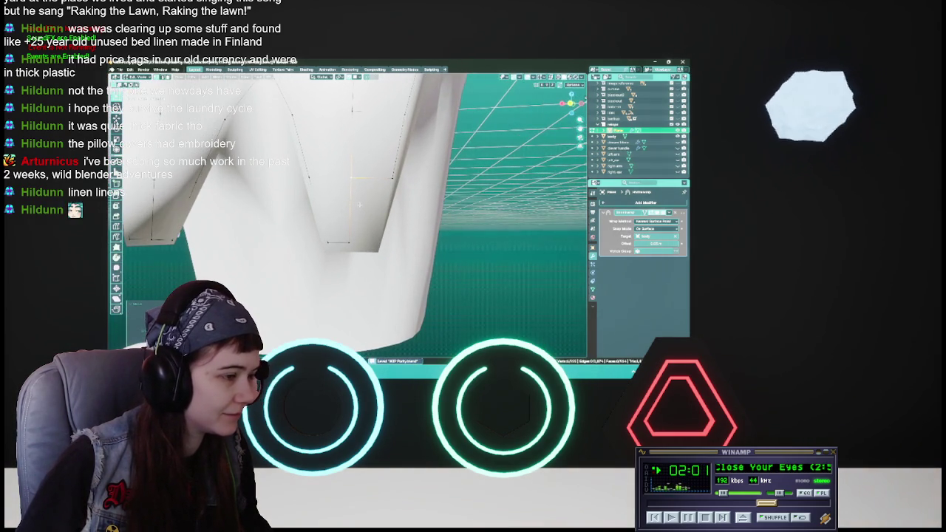
# - Nudge the notch's bottom edge slightly inward and save the file
pyautogui.click(380, 214)
pyautogui.press('g')
pyautogui.rightClick(377, 243)
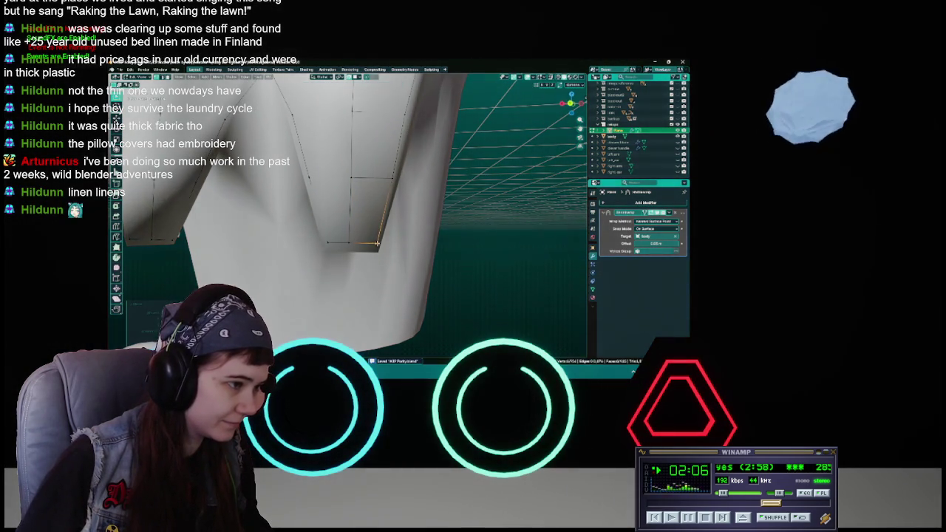
pyautogui.press('g')
pyautogui.click(352, 243)
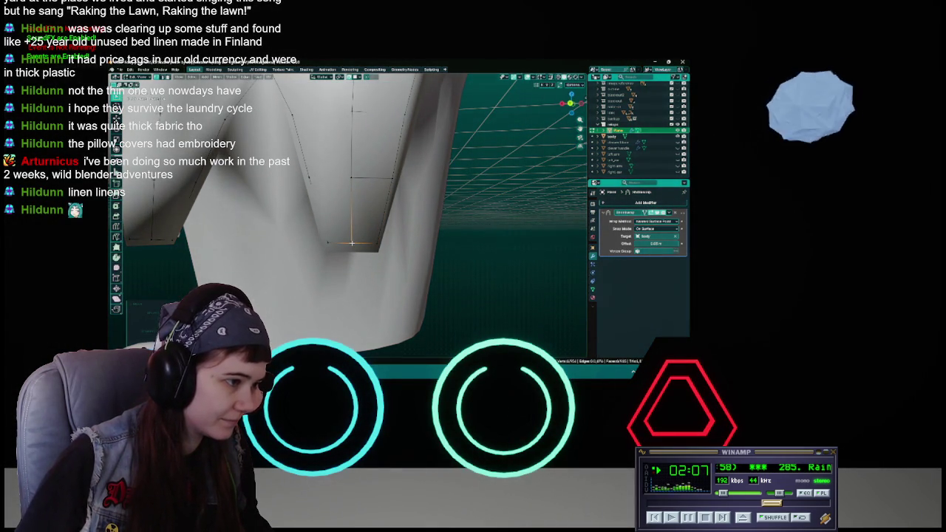
pyautogui.moveTo(379, 243); pyautogui.dragTo(388, 240, button='middle')
pyautogui.hotkey('ctrl', 's')
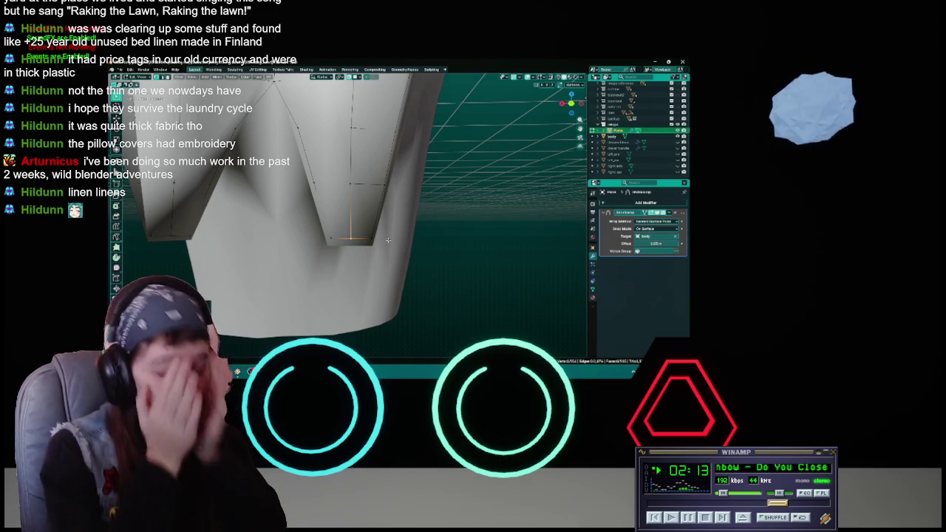
pyautogui.moveTo(384, 225)
pyautogui.mouseDown(button='middle')
pyautogui.moveTo(396, 234)
pyautogui.moveTo(381, 230)
pyautogui.moveTo(402, 213)
pyautogui.mouseUp(button='middle')
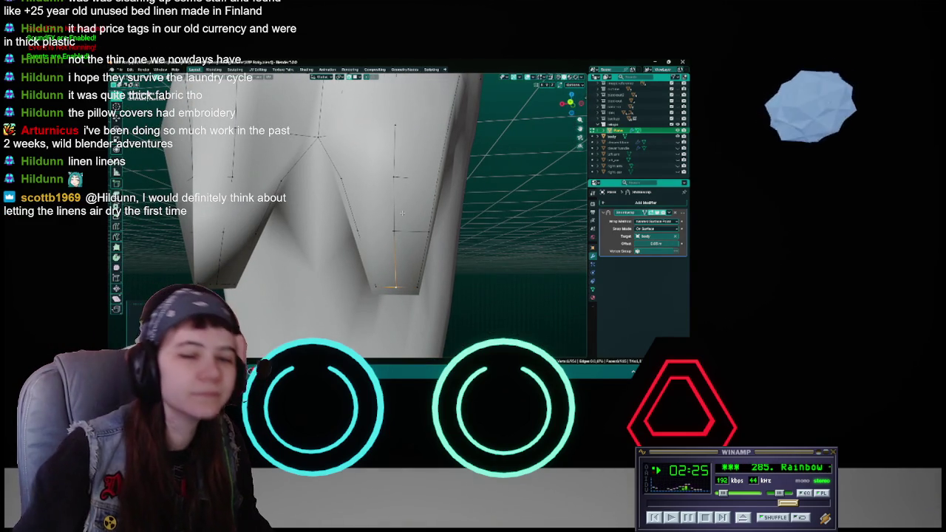
# - Shift the selected hip-side vertex against the body and check it from beneath the legs
pyautogui.moveTo(400, 214)
pyautogui.mouseDown(button='middle')
pyautogui.moveTo(417, 217)
pyautogui.moveTo(405, 237)
pyautogui.mouseUp(button='middle')
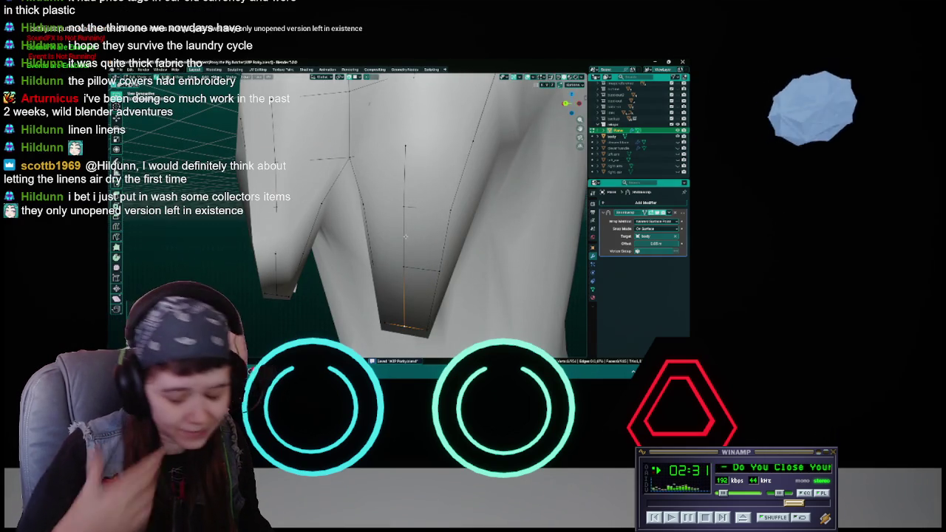
pyautogui.moveTo(405, 237)
pyautogui.mouseDown(button='middle')
pyautogui.moveTo(422, 185)
pyautogui.moveTo(433, 227)
pyautogui.moveTo(390, 230)
pyautogui.mouseUp(button='middle')
pyautogui.press('g')
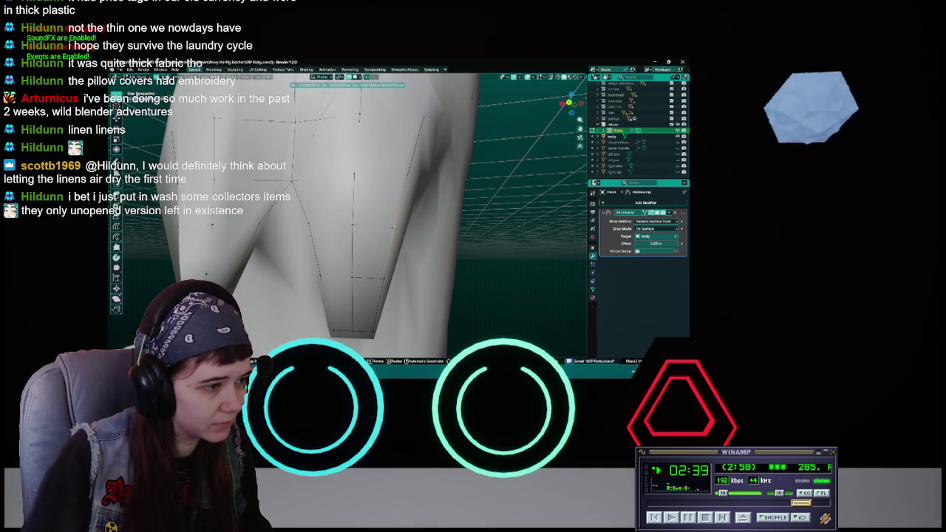
pyautogui.click(394, 227)
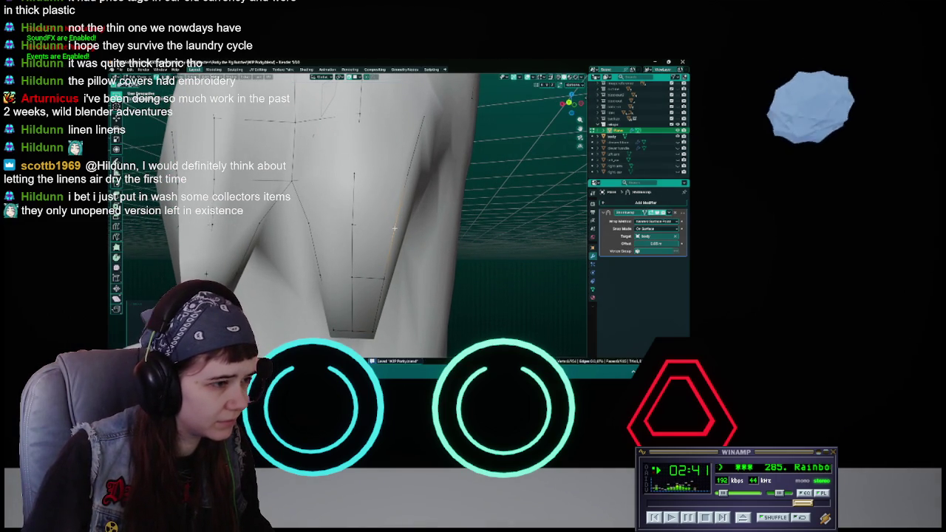
pyautogui.moveTo(393, 228)
pyautogui.mouseDown(button='middle')
pyautogui.moveTo(322, 180)
pyautogui.moveTo(441, 213)
pyautogui.moveTo(414, 199)
pyautogui.mouseUp(button='middle')
pyautogui.click(606, 174)
pyautogui.moveTo(562, 185)
pyautogui.mouseDown(button='middle')
pyautogui.moveTo(337, 242)
pyautogui.moveTo(354, 263)
pyautogui.moveTo(345, 237)
pyautogui.moveTo(364, 245)
pyautogui.mouseUp(button='middle')
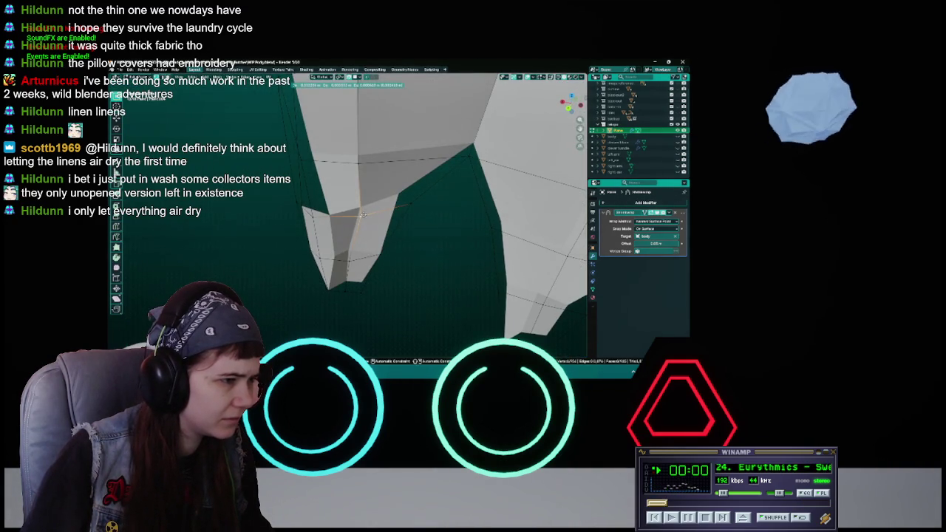
# - Place the grabbed vertex and zoom in on the leg opening
pyautogui.click(359, 213)
pyautogui.moveTo(359, 214)
pyautogui.mouseDown(button='middle')
pyautogui.moveTo(364, 148)
pyautogui.moveTo(368, 225)
pyautogui.moveTo(349, 290)
pyautogui.mouseUp(button='middle')
pyautogui.scroll(5, 364, 148)
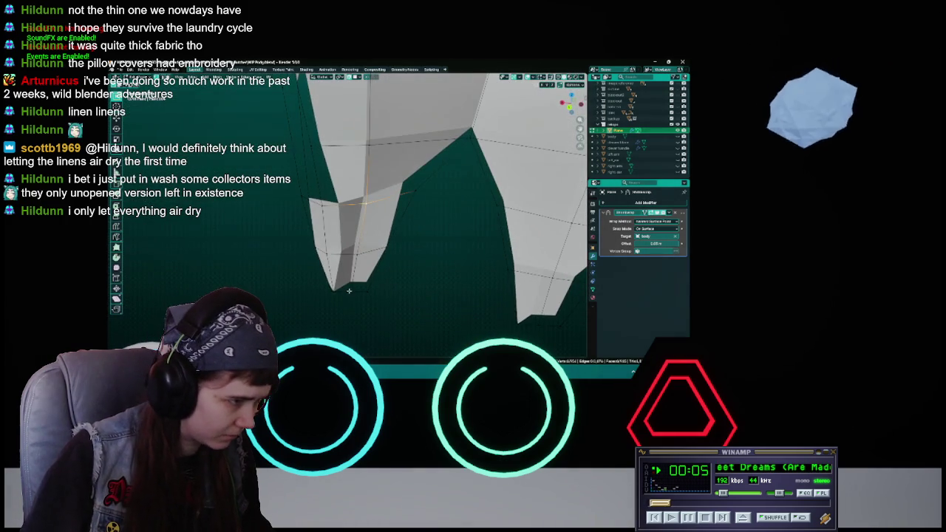
# - Move the leg-opening hem vertex and unhide the body mesh in the Outliner
pyautogui.press('g')
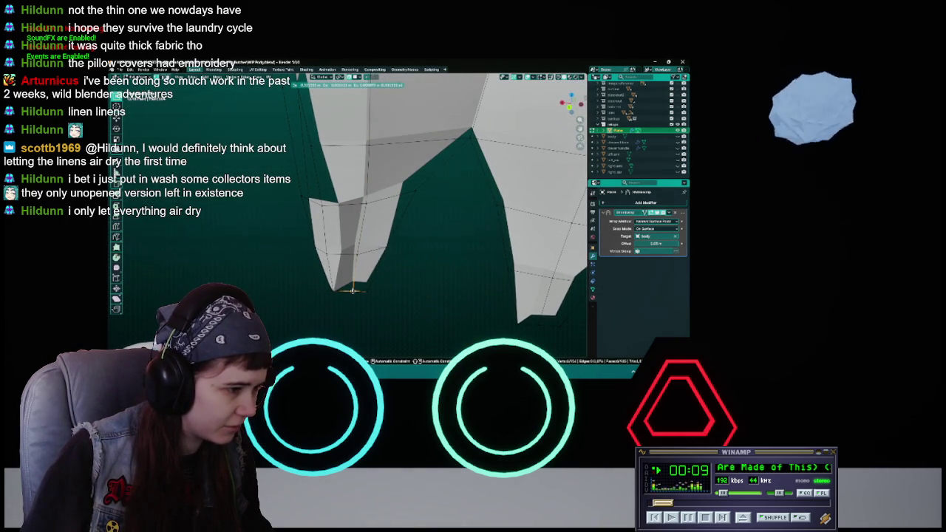
pyautogui.press('g')
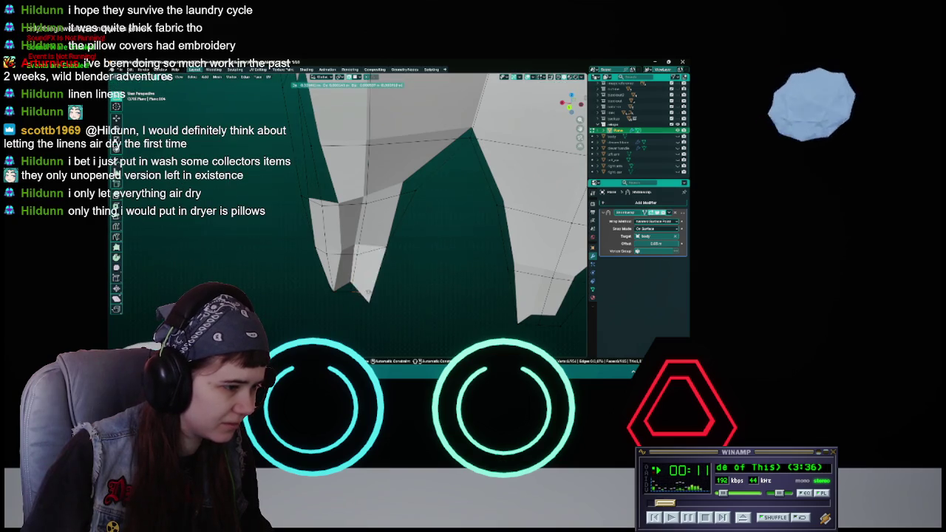
pyautogui.click(367, 290)
pyautogui.moveTo(366, 291); pyautogui.dragTo(385, 256, button='middle')
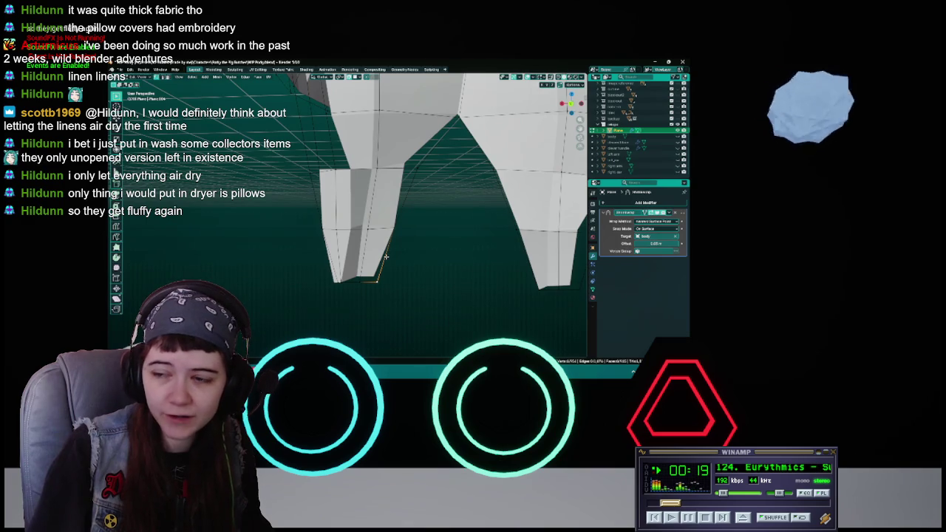
pyautogui.click(678, 138)
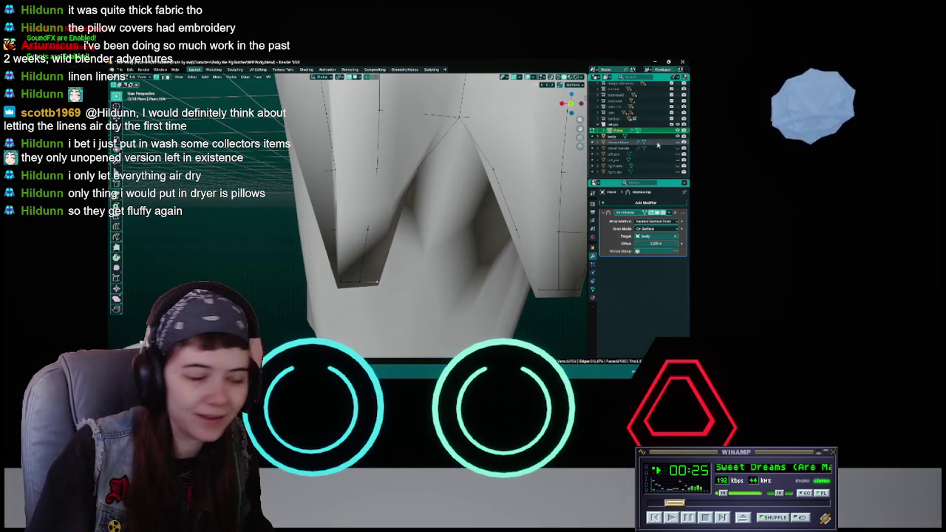
pyautogui.moveTo(458, 222)
pyautogui.mouseDown(button='middle')
pyautogui.moveTo(414, 214)
pyautogui.moveTo(430, 219)
pyautogui.moveTo(441, 209)
pyautogui.moveTo(395, 213)
pyautogui.moveTo(366, 193)
pyautogui.moveTo(431, 201)
pyautogui.moveTo(408, 203)
pyautogui.mouseUp(button='middle')
# - Save the .blend file with the shrinkwrapped garment fitted over the body
pyautogui.hotkey('ctrl', 's')
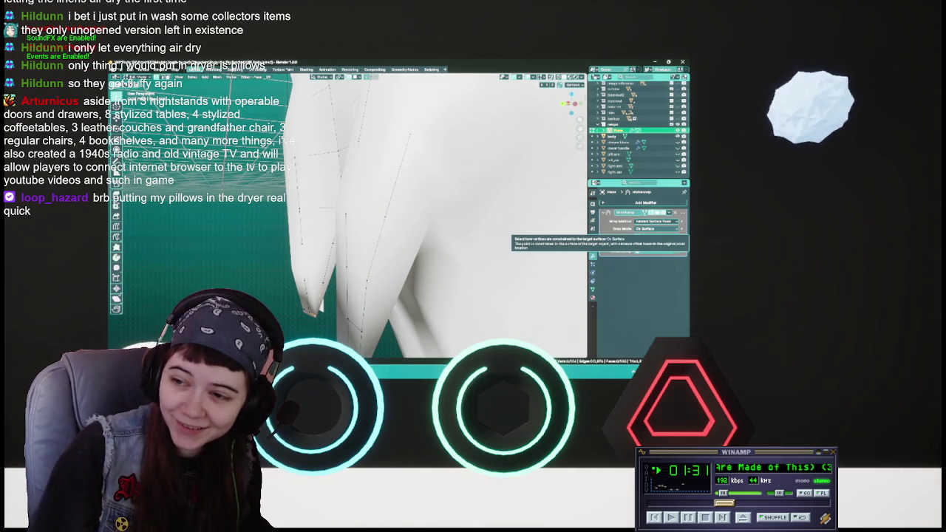
# - Rotate the selected hip and leg garment vertices so they hug the body
pyautogui.moveTo(384, 221)
pyautogui.mouseDown(button='middle')
pyautogui.moveTo(310, 207)
pyautogui.moveTo(399, 211)
pyautogui.moveTo(444, 189)
pyautogui.moveTo(389, 214)
pyautogui.moveTo(419, 238)
pyautogui.moveTo(441, 235)
pyautogui.mouseUp(button='middle')
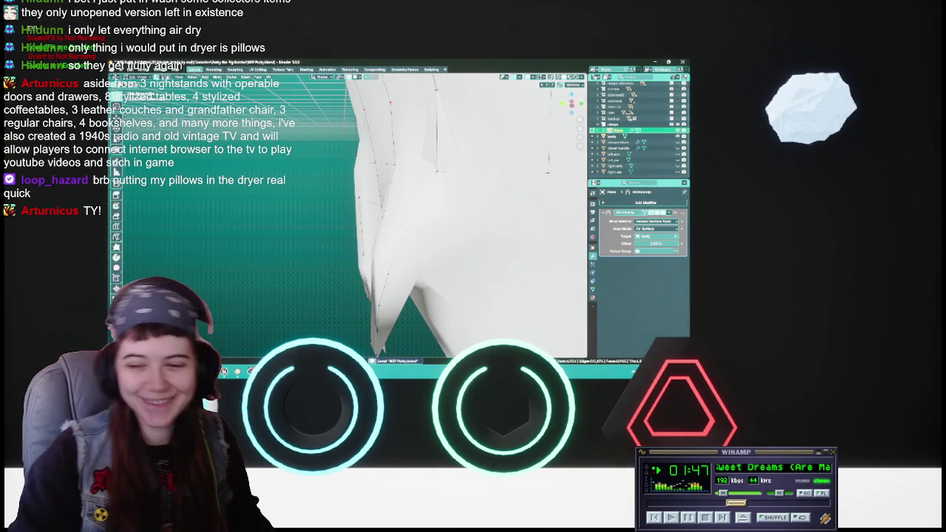
pyautogui.moveTo(440, 235); pyautogui.dragTo(495, 226, button='middle')
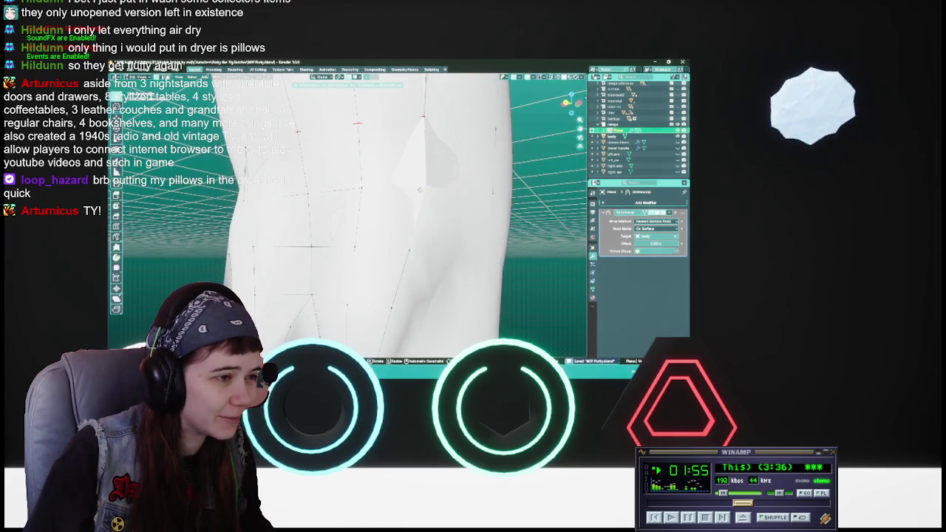
pyautogui.moveTo(419, 189)
pyautogui.mouseDown(button='middle')
pyautogui.moveTo(385, 215)
pyautogui.moveTo(400, 141)
pyautogui.moveTo(334, 176)
pyautogui.mouseUp(button='middle')
pyautogui.press('r')
pyautogui.press('Return')
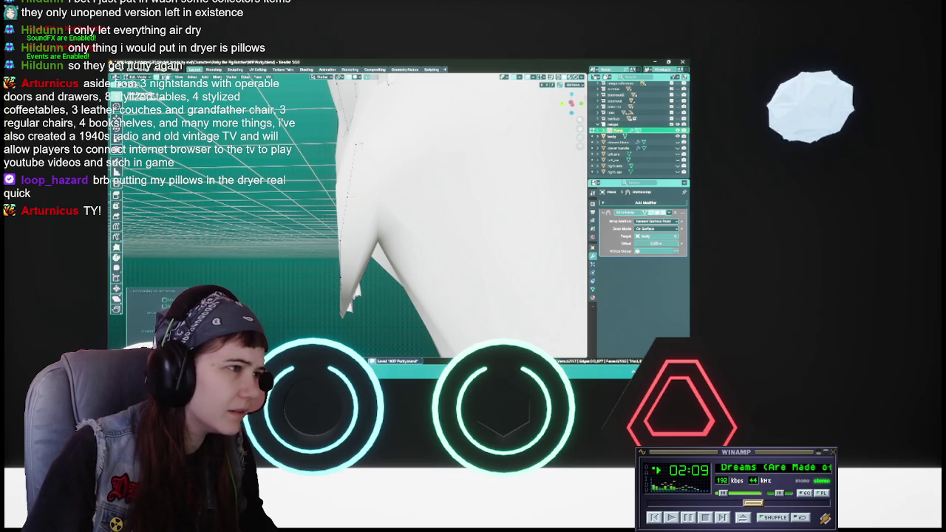
pyautogui.moveTo(346, 198)
pyautogui.mouseDown(button='middle')
pyautogui.moveTo(366, 219)
pyautogui.moveTo(414, 231)
pyautogui.mouseUp(button='middle')
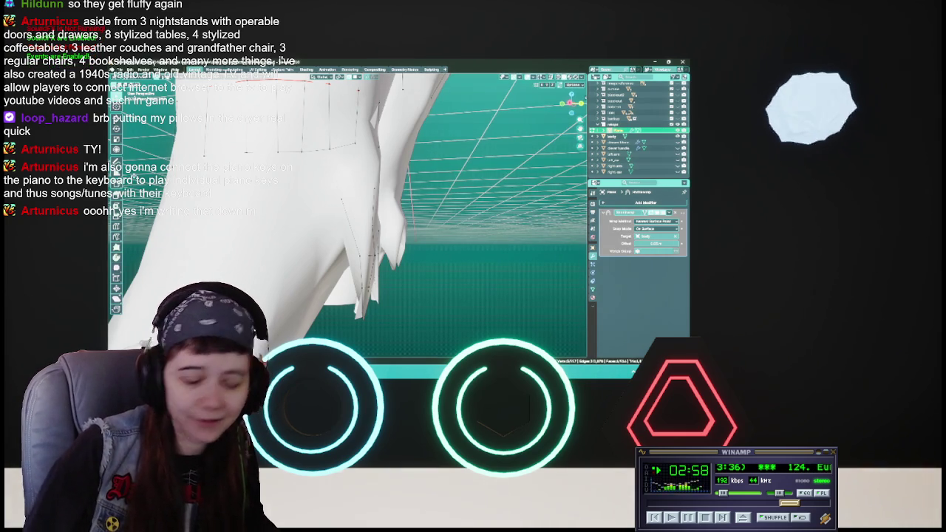
# - Save, then pull two garment vertices at the crotch onto the body
pyautogui.hotkey('ctrl', 's')
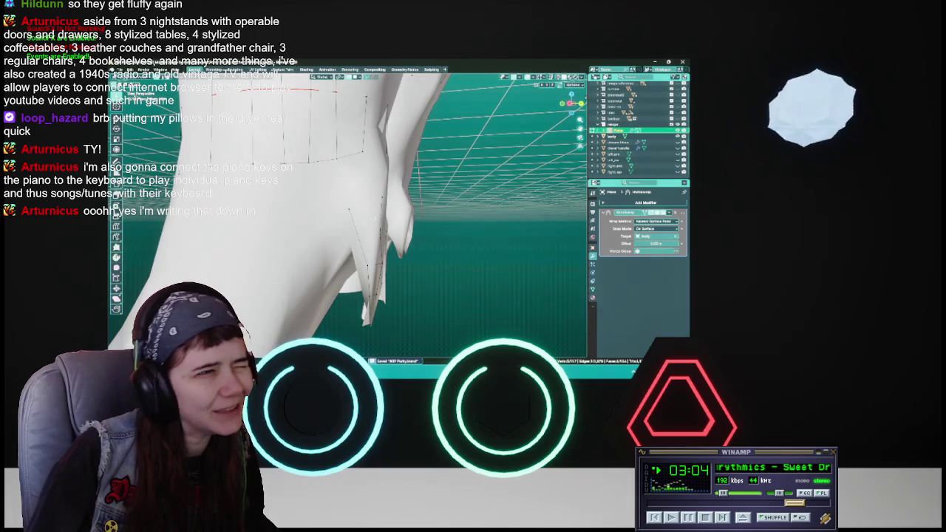
pyautogui.moveTo(408, 222)
pyautogui.mouseDown(button='middle')
pyautogui.moveTo(360, 215)
pyautogui.moveTo(377, 219)
pyautogui.moveTo(391, 200)
pyautogui.mouseUp(button='middle')
pyautogui.hotkey('ctrl', 's')
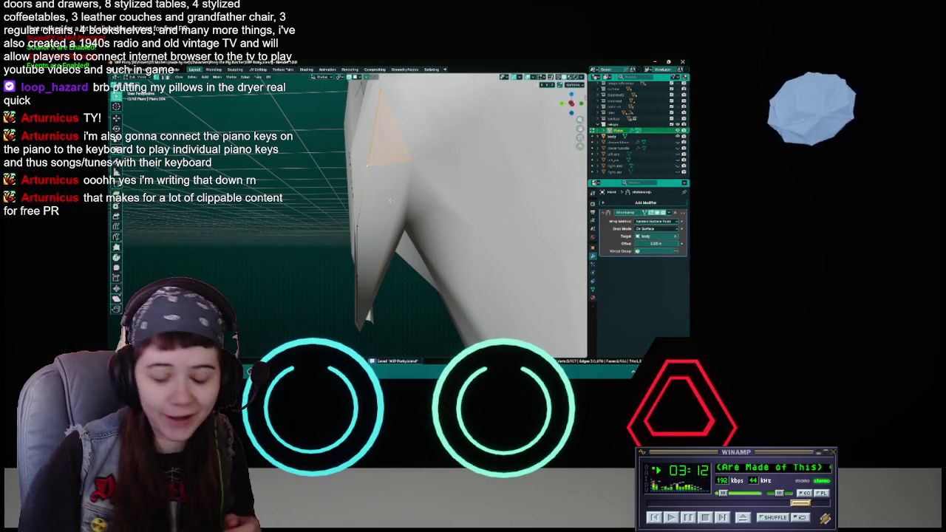
pyautogui.moveTo(391, 202); pyautogui.dragTo(403, 159, button='middle')
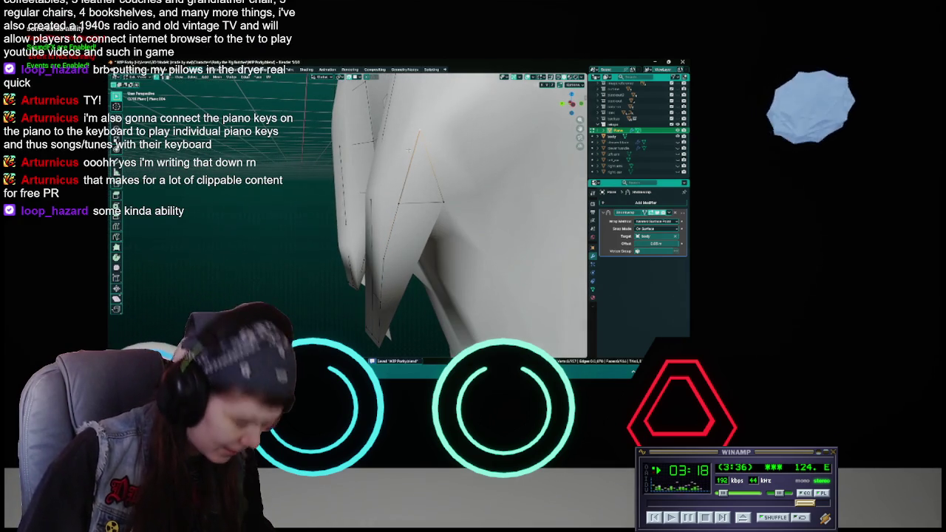
pyautogui.press('g')
pyautogui.click(419, 130)
pyautogui.moveTo(419, 130); pyautogui.dragTo(377, 171, button='middle')
pyautogui.press('g')
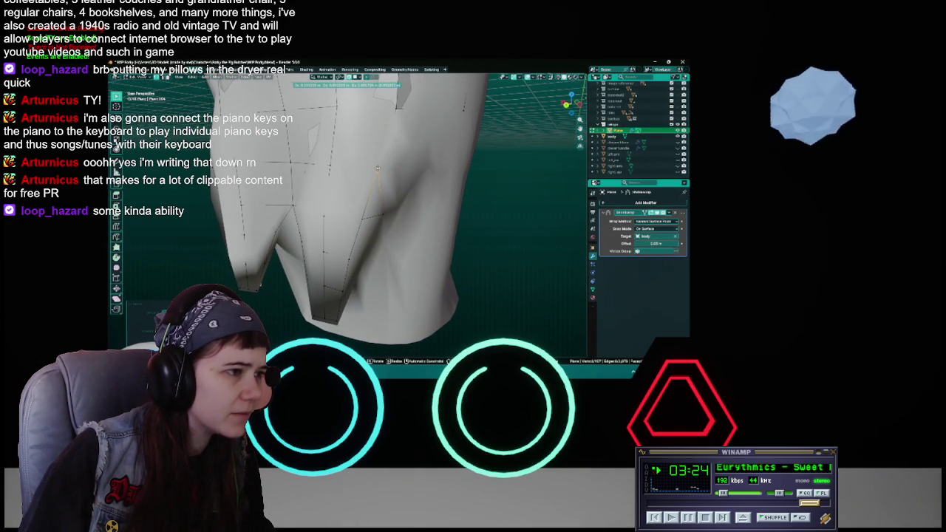
pyautogui.click(378, 167)
# - Move one more crotch vertex and an inner-leg face of the garment closer to the leg
pyautogui.moveTo(377, 168)
pyautogui.mouseDown(button='middle')
pyautogui.moveTo(351, 167)
pyautogui.moveTo(351, 215)
pyautogui.moveTo(337, 215)
pyautogui.mouseUp(button='middle')
pyautogui.hotkey('ctrl', 's')
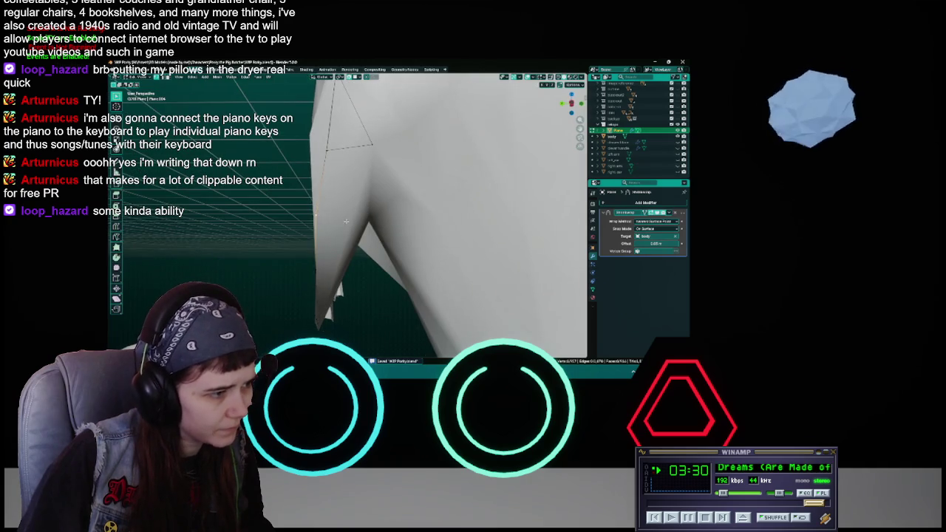
pyautogui.press('g')
pyautogui.click(376, 147)
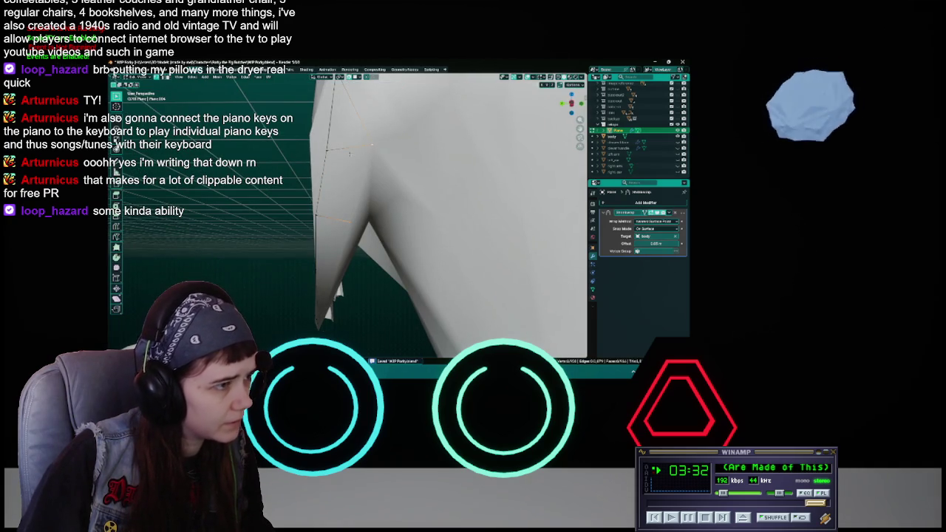
pyautogui.moveTo(317, 218)
pyautogui.mouseDown(button='middle')
pyautogui.moveTo(349, 197)
pyautogui.moveTo(355, 207)
pyautogui.mouseUp(button='middle')
pyautogui.click(362, 185)
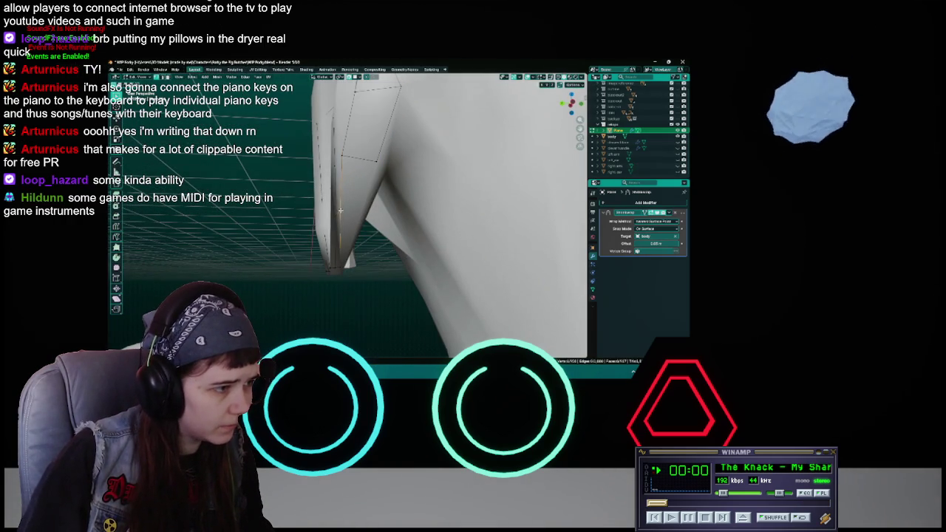
pyautogui.press('g')
pyautogui.click(374, 161)
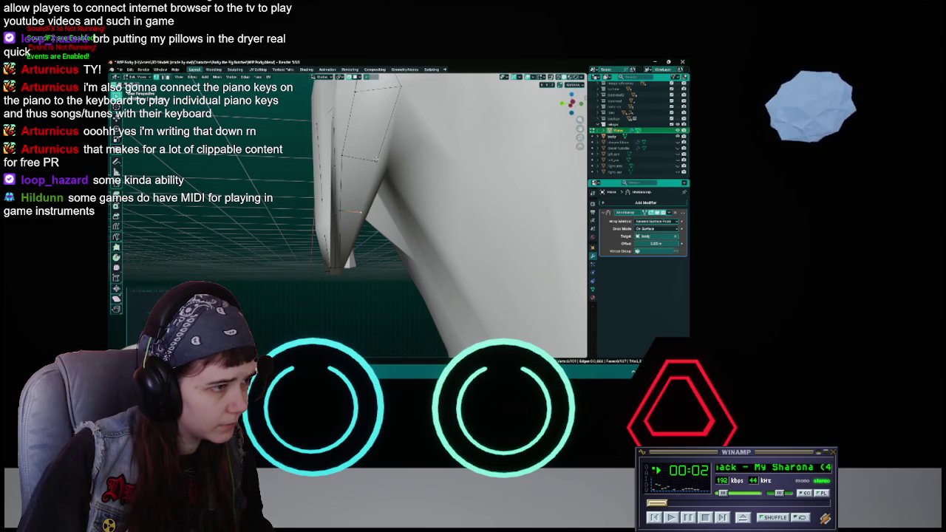
# - Save the file and select a single vertex near the crotch
pyautogui.moveTo(347, 219); pyautogui.dragTo(339, 201, button='middle')
pyautogui.hotkey('ctrl', 's')
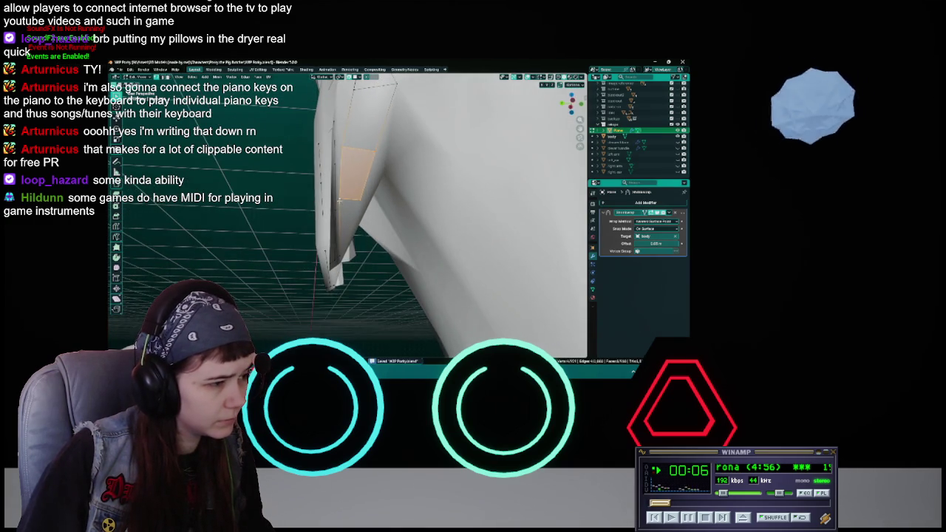
pyautogui.click(338, 200)
pyautogui.moveTo(367, 253)
pyautogui.mouseDown(button='middle')
pyautogui.moveTo(339, 243)
pyautogui.moveTo(374, 209)
pyautogui.moveTo(366, 253)
pyautogui.moveTo(385, 245)
pyautogui.moveTo(322, 195)
pyautogui.moveTo(334, 189)
pyautogui.mouseUp(button='middle')
# - Reposition the crotch vertex, undoing the attempt that made a flap, and save
pyautogui.press('g')
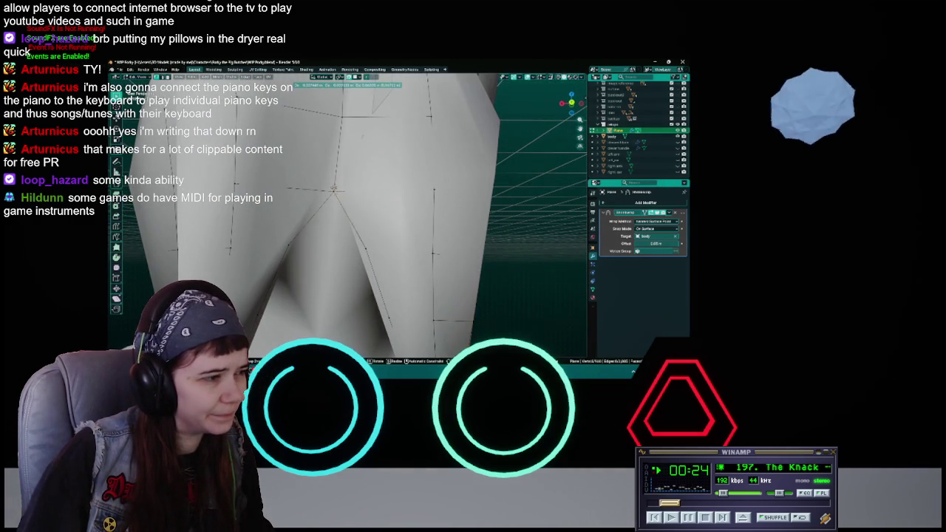
pyautogui.click(335, 182)
pyautogui.hotkey('ctrl', 'z')
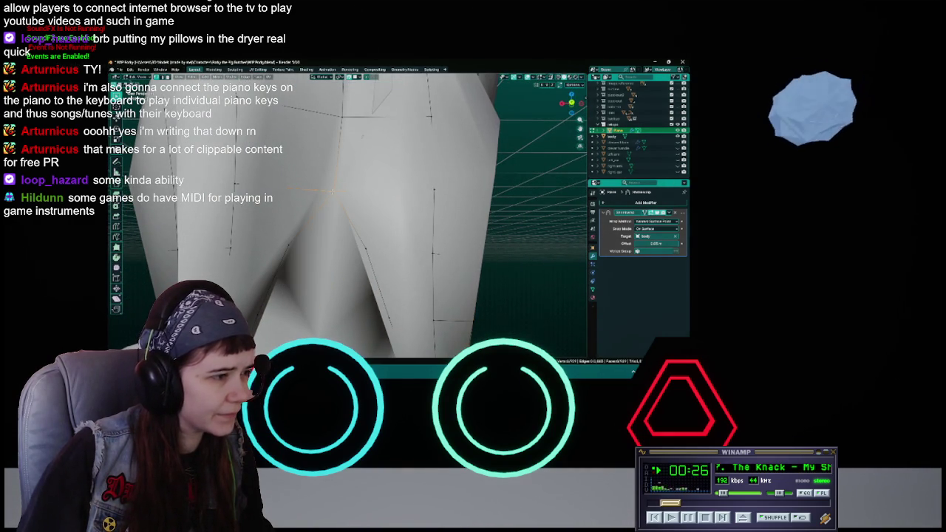
pyautogui.press('g')
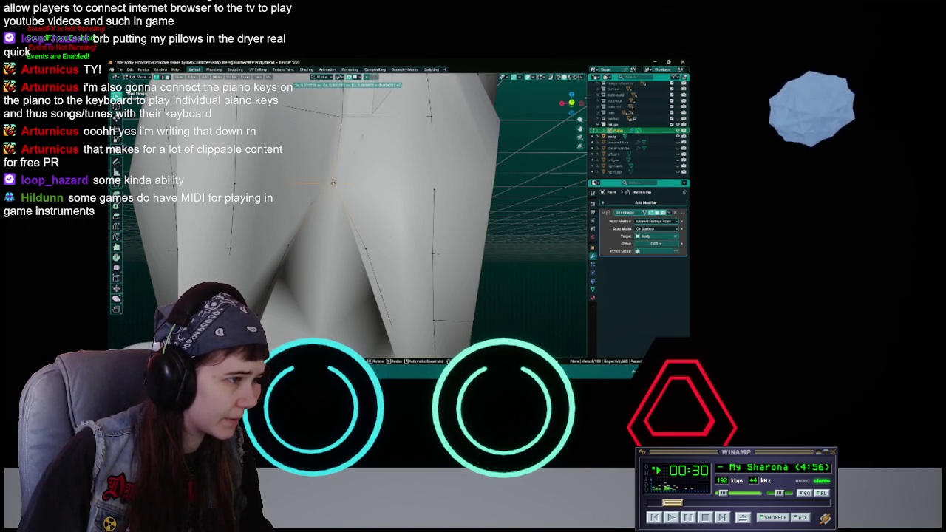
pyautogui.click(333, 183)
pyautogui.moveTo(332, 183)
pyautogui.mouseDown(button='middle')
pyautogui.moveTo(392, 187)
pyautogui.moveTo(365, 173)
pyautogui.moveTo(374, 175)
pyautogui.mouseUp(button='middle')
pyautogui.hotkey('ctrl', 's')
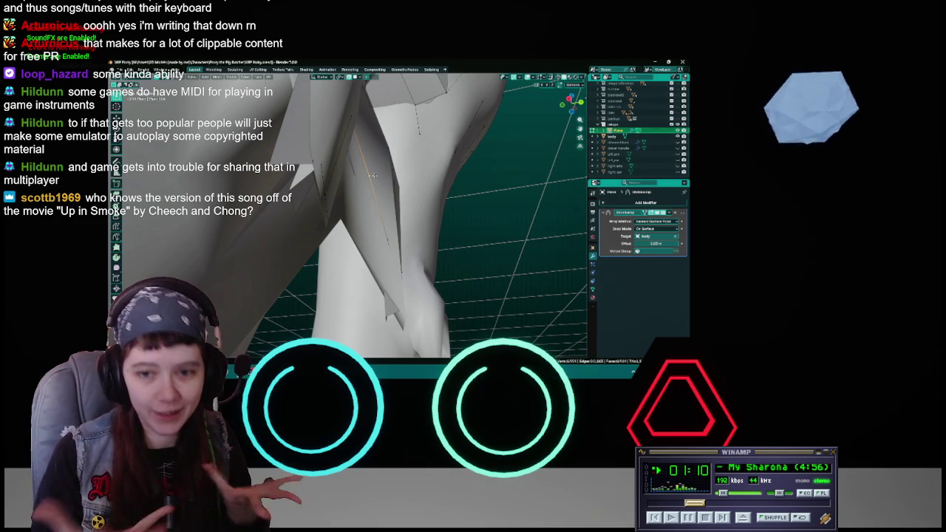
# - Inspect the V-shaped crotch gap from several angles, saving, then shift a nearby vertex
pyautogui.hotkey('ctrl', 's')
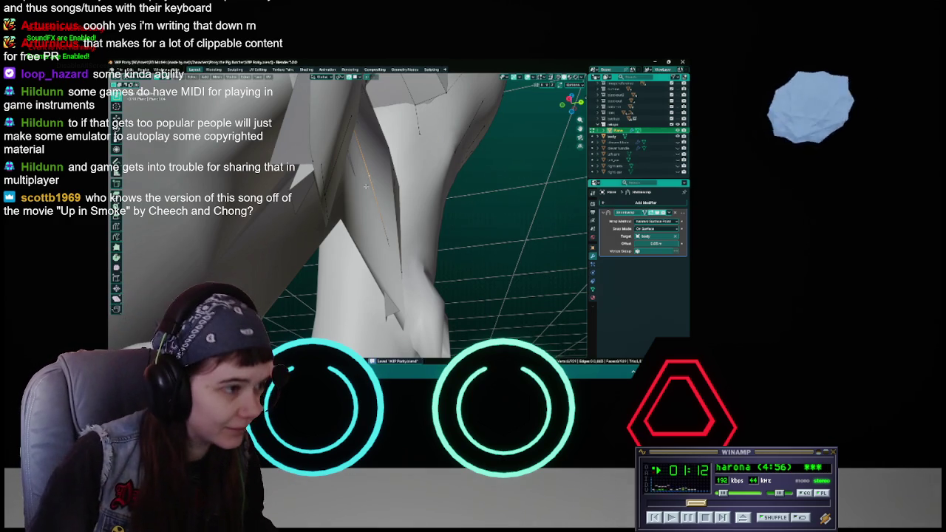
pyautogui.moveTo(366, 175)
pyautogui.mouseDown(button='middle')
pyautogui.moveTo(389, 191)
pyautogui.moveTo(377, 199)
pyautogui.mouseUp(button='middle')
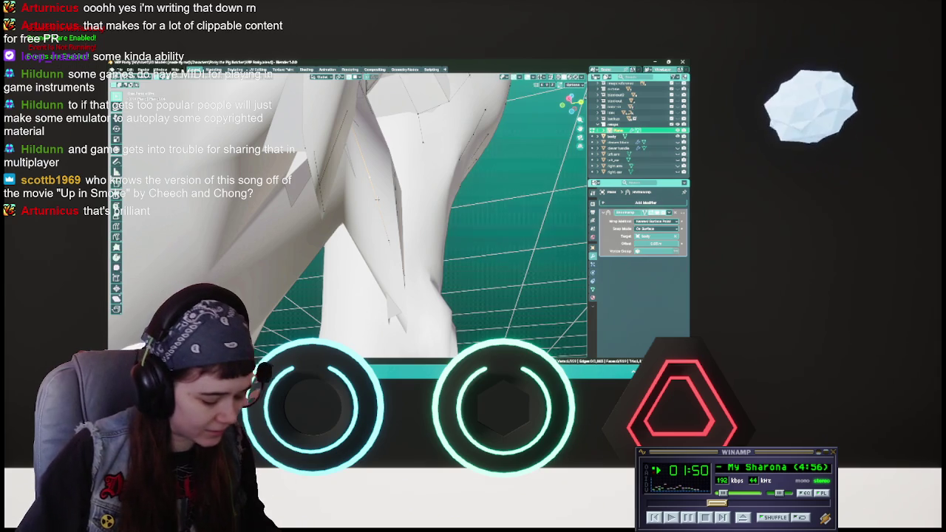
pyautogui.moveTo(348, 215); pyautogui.dragTo(370, 214, button='middle')
pyautogui.hotkey('ctrl', 's')
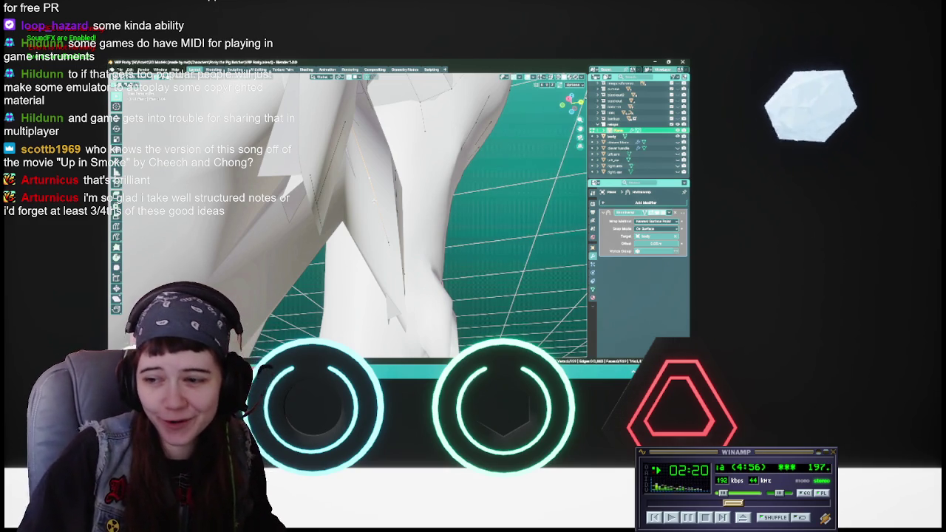
pyautogui.moveTo(347, 214)
pyautogui.mouseDown(button='middle')
pyautogui.moveTo(391, 214)
pyautogui.moveTo(384, 194)
pyautogui.mouseUp(button='middle')
pyautogui.hotkey('ctrl', 's')
pyautogui.press('g')
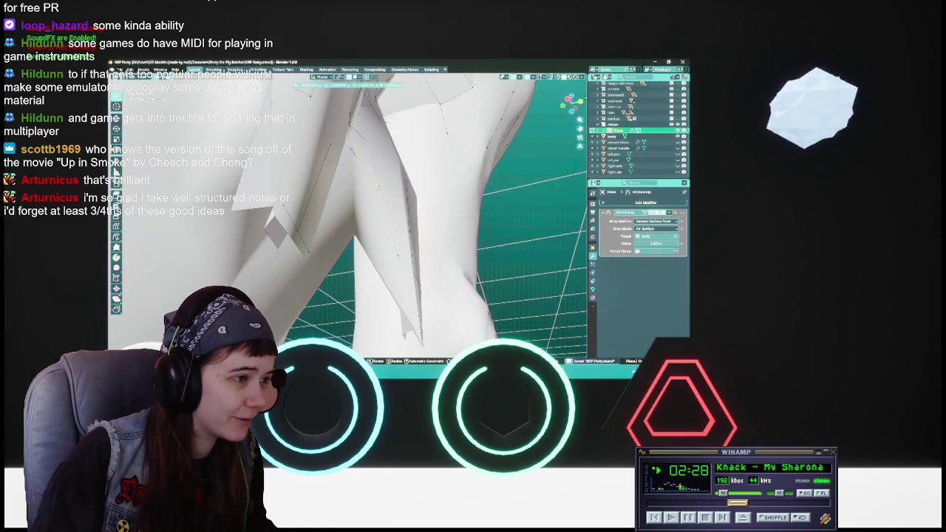
pyautogui.click(378, 189)
# - Move two more vertices beside the crotch gap and save
pyautogui.moveTo(378, 189)
pyautogui.mouseDown(button='middle')
pyautogui.moveTo(299, 134)
pyautogui.moveTo(339, 205)
pyautogui.mouseUp(button='middle')
pyautogui.press('g')
pyautogui.click(339, 205)
pyautogui.moveTo(339, 206)
pyautogui.mouseDown(button='middle')
pyautogui.moveTo(370, 193)
pyautogui.moveTo(347, 222)
pyautogui.moveTo(325, 207)
pyautogui.moveTo(337, 196)
pyautogui.moveTo(391, 213)
pyautogui.moveTo(319, 183)
pyautogui.moveTo(379, 213)
pyautogui.mouseUp(button='middle')
pyautogui.hotkey('ctrl', 's')
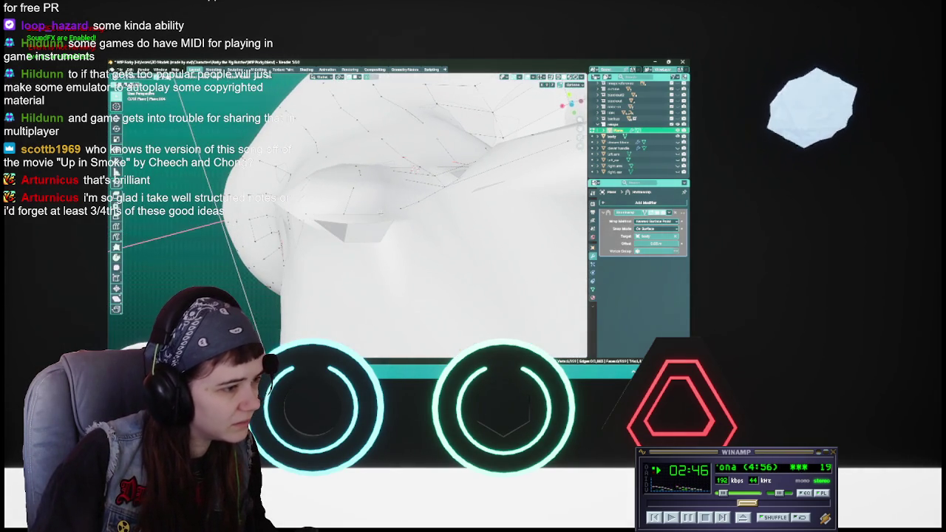
pyautogui.press('g')
pyautogui.click(386, 212)
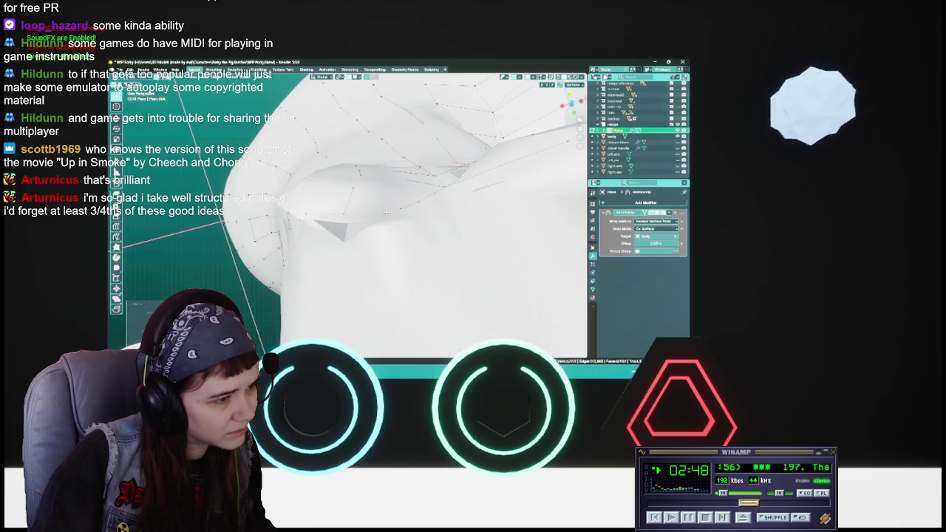
# - Drag the selected vertex down toward the inner thigh in two moves and save
pyautogui.press('g')
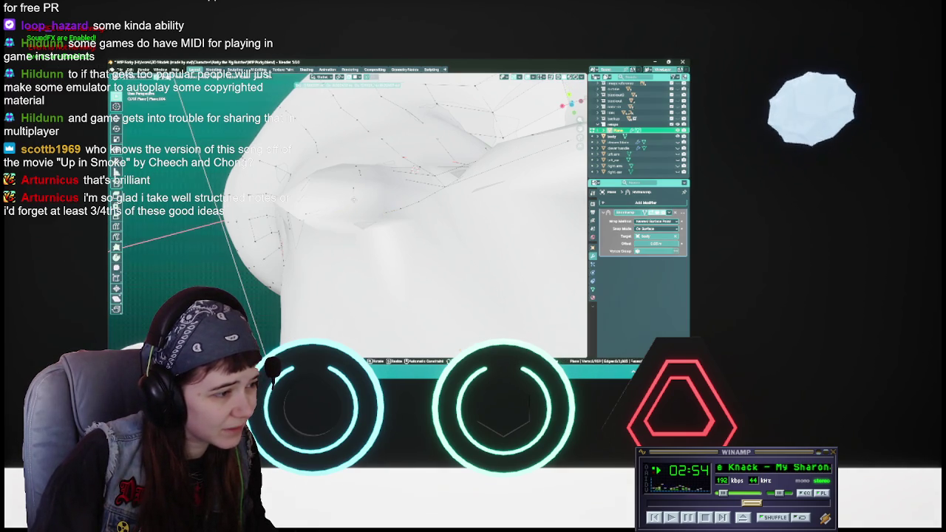
pyautogui.click(332, 226)
pyautogui.moveTo(332, 225)
pyautogui.mouseDown(button='middle')
pyautogui.moveTo(351, 215)
pyautogui.moveTo(337, 260)
pyautogui.moveTo(412, 198)
pyautogui.moveTo(360, 196)
pyautogui.moveTo(360, 229)
pyautogui.mouseUp(button='middle')
pyautogui.press('g')
pyautogui.click(337, 260)
pyautogui.hotkey('ctrl', 's')
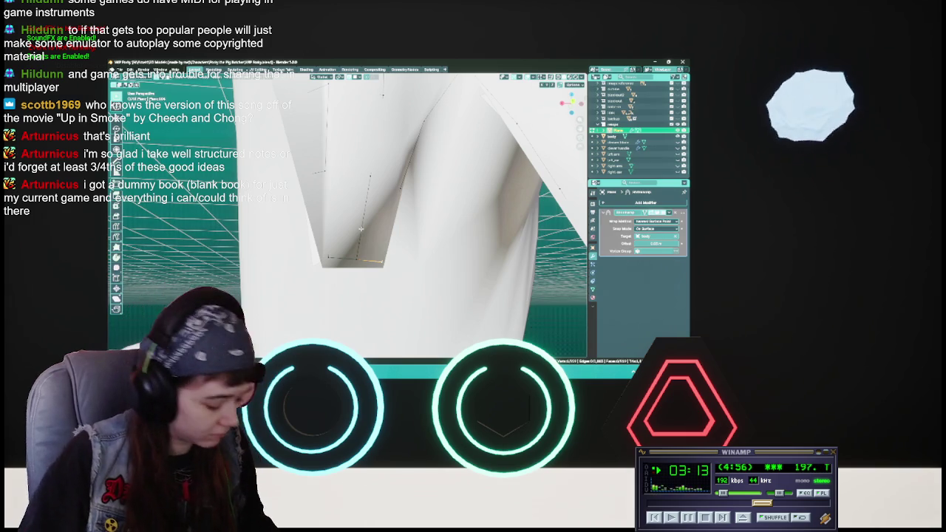
# - Nudge the V panel's bottom vertex and its vertical edge slightly, then save
pyautogui.hotkey('ctrl', 's')
pyautogui.moveTo(360, 229); pyautogui.dragTo(363, 230, button='middle')
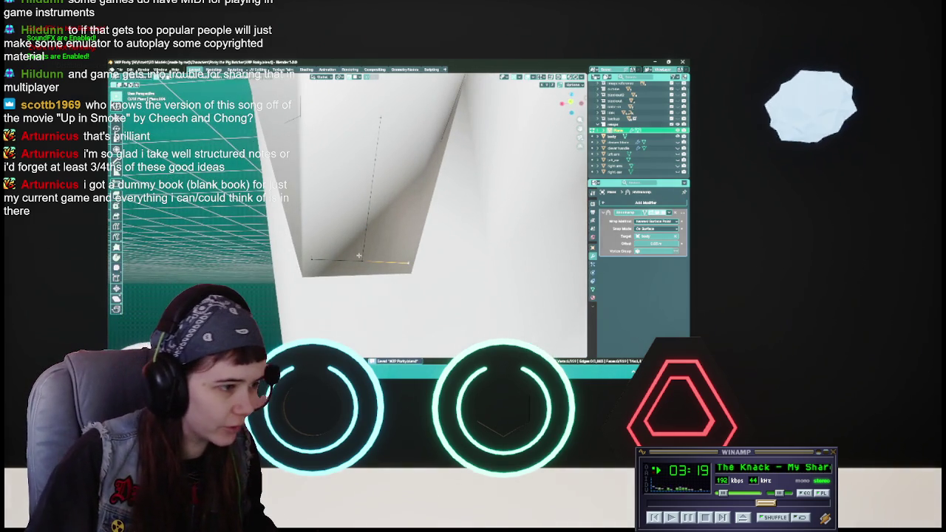
pyautogui.moveTo(362, 259); pyautogui.dragTo(363, 262)
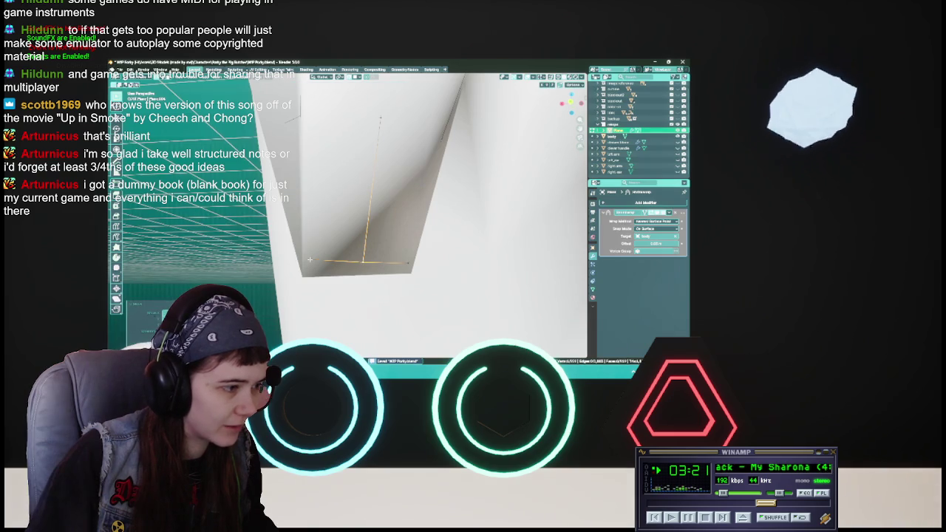
pyautogui.press('g')
pyautogui.press('Return')
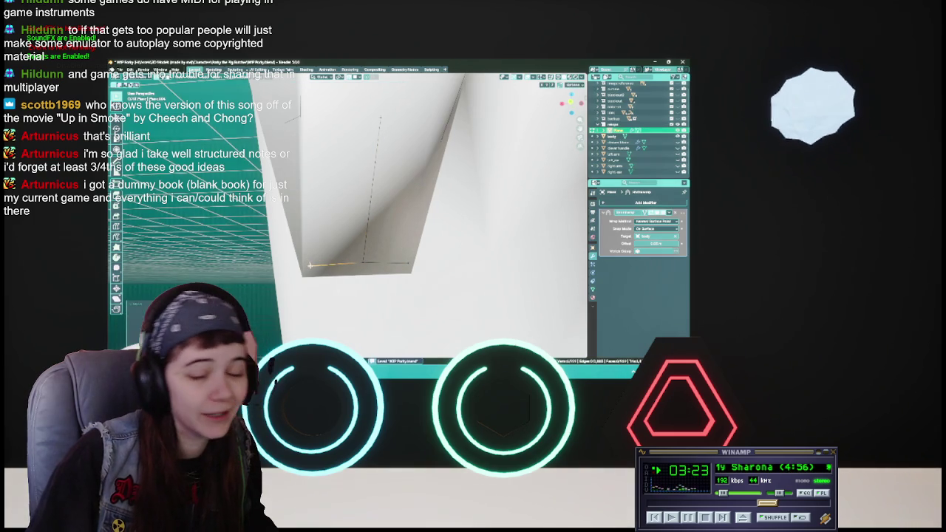
pyautogui.keyDown('shift'); pyautogui.moveTo(359, 271); pyautogui.dragTo(357, 270, button='middle'); pyautogui.keyUp('shift')
pyautogui.press('g')
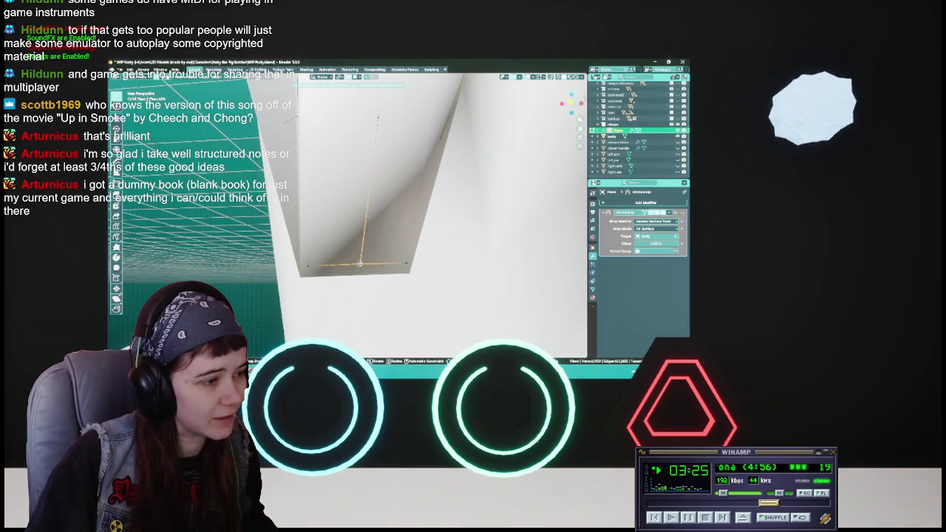
pyautogui.press('Return')
pyautogui.hotkey('ctrl', 's')
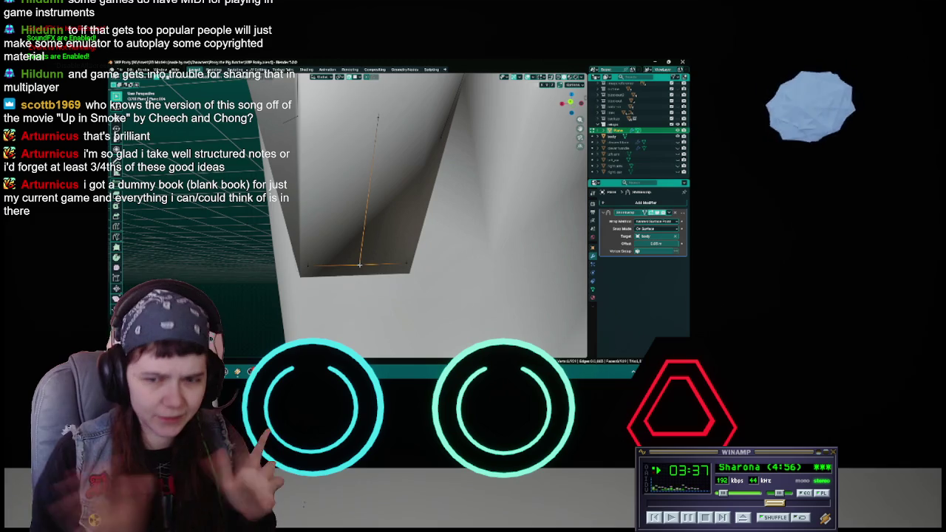
pyautogui.hotkey('ctrl', 's')
pyautogui.moveTo(360, 264)
pyautogui.mouseDown(button='middle')
pyautogui.moveTo(443, 238)
pyautogui.moveTo(397, 191)
pyautogui.moveTo(393, 221)
pyautogui.moveTo(416, 221)
pyautogui.moveTo(411, 212)
pyautogui.mouseUp(button='middle')
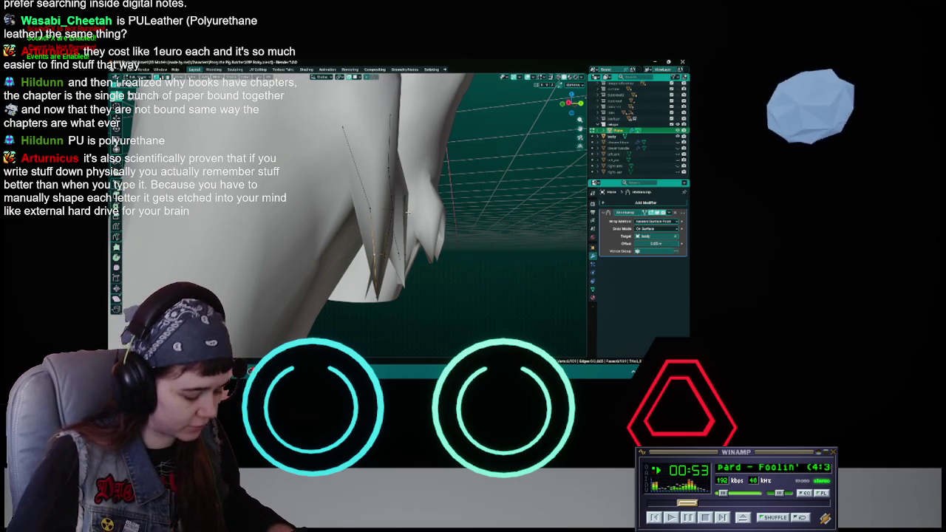
# - Switch to see-through wireframe and select the stray edges spanning the lower flaps
pyautogui.hotkey('ctrl', 's')
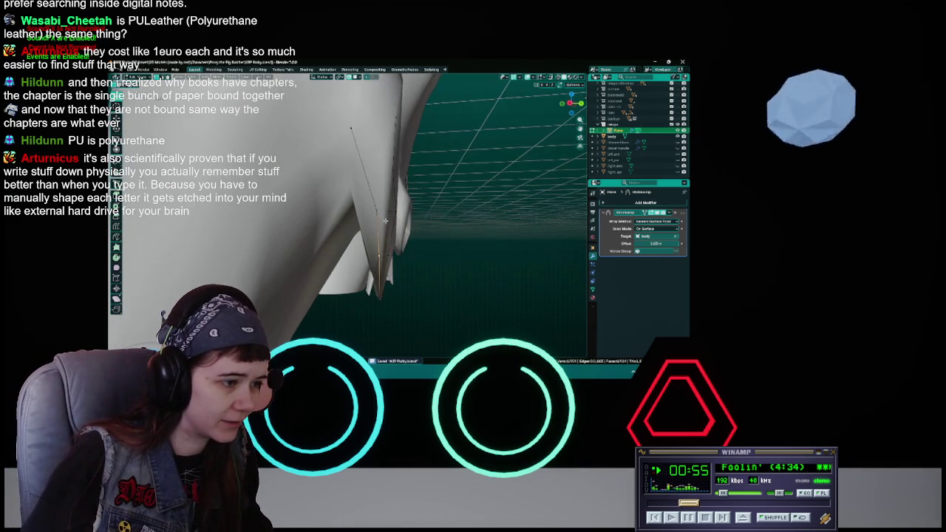
pyautogui.moveTo(376, 217); pyautogui.dragTo(382, 197, button='middle')
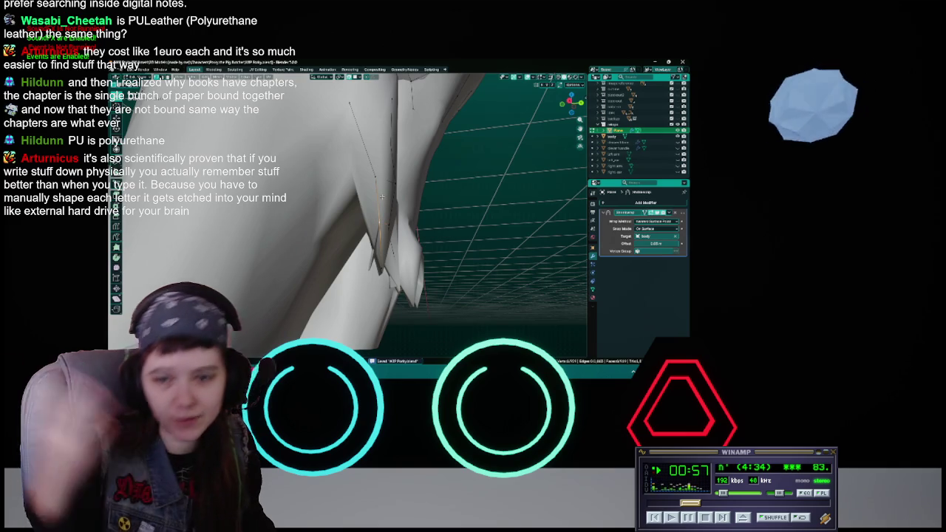
pyautogui.moveTo(382, 195)
pyautogui.mouseDown(button='middle')
pyautogui.moveTo(375, 230)
pyautogui.moveTo(375, 217)
pyautogui.moveTo(327, 212)
pyautogui.moveTo(328, 194)
pyautogui.mouseUp(button='middle')
pyautogui.hotkey('shift', 'z')
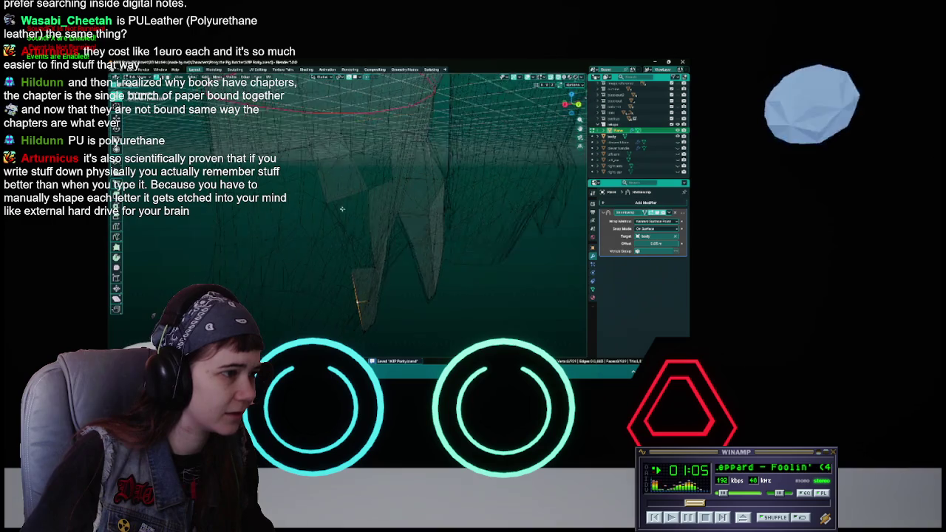
pyautogui.keyDown('shift'); pyautogui.click(360, 130); pyautogui.keyUp('shift')
pyautogui.press('f')
pyautogui.moveTo(307, 136)
pyautogui.mouseDown(button='middle')
pyautogui.moveTo(362, 204)
pyautogui.moveTo(334, 223)
pyautogui.moveTo(355, 215)
pyautogui.mouseUp(button='middle')
# - Delete the selected edges, check the mesh, and return to solid shading
pyautogui.press('x')
pyautogui.click(334, 224)
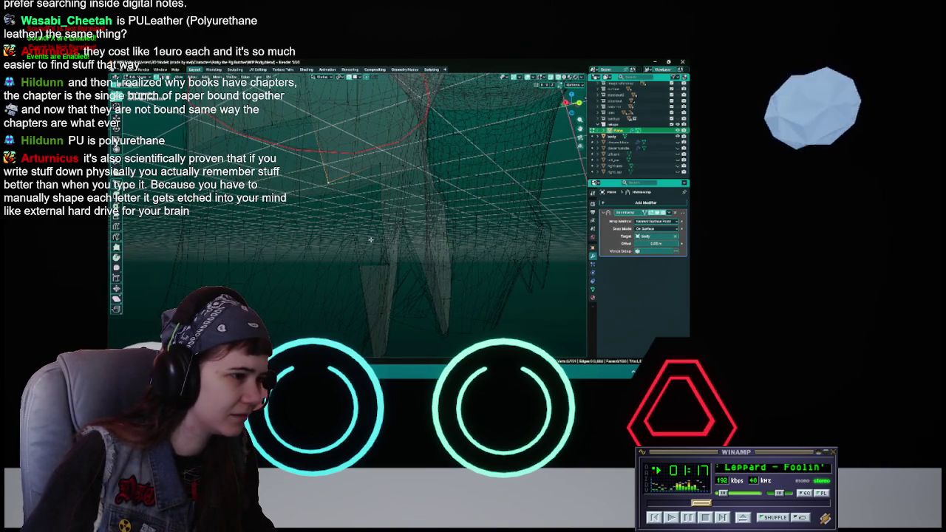
pyautogui.moveTo(337, 184)
pyautogui.mouseDown(button='middle')
pyautogui.moveTo(351, 227)
pyautogui.moveTo(302, 228)
pyautogui.mouseUp(button='middle')
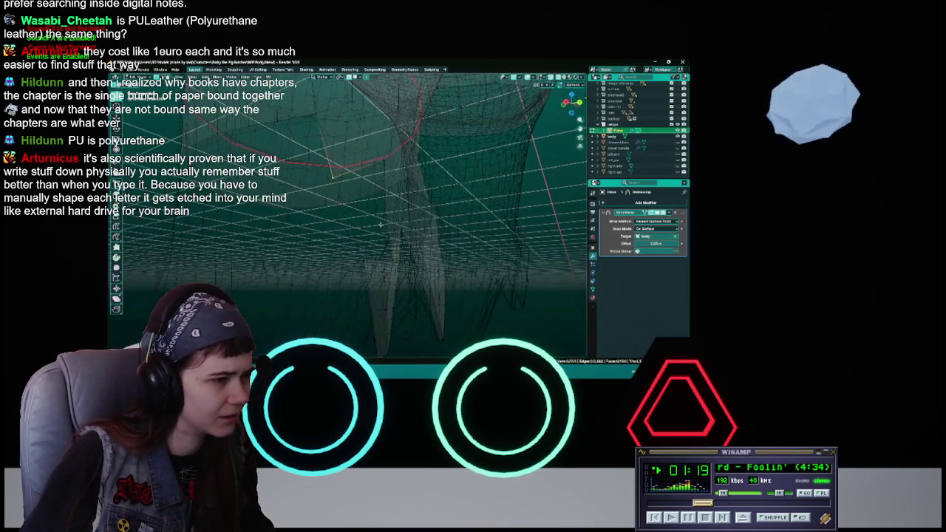
pyautogui.moveTo(264, 231); pyautogui.dragTo(333, 230, button='middle')
pyautogui.moveTo(388, 217); pyautogui.dragTo(380, 181, button='middle')
pyautogui.moveTo(392, 214)
pyautogui.mouseDown(button='middle')
pyautogui.moveTo(374, 219)
pyautogui.moveTo(384, 200)
pyautogui.mouseUp(button='middle')
pyautogui.hotkey('shift', 'z')
pyautogui.rightClick(374, 219)
pyautogui.press('Escape')
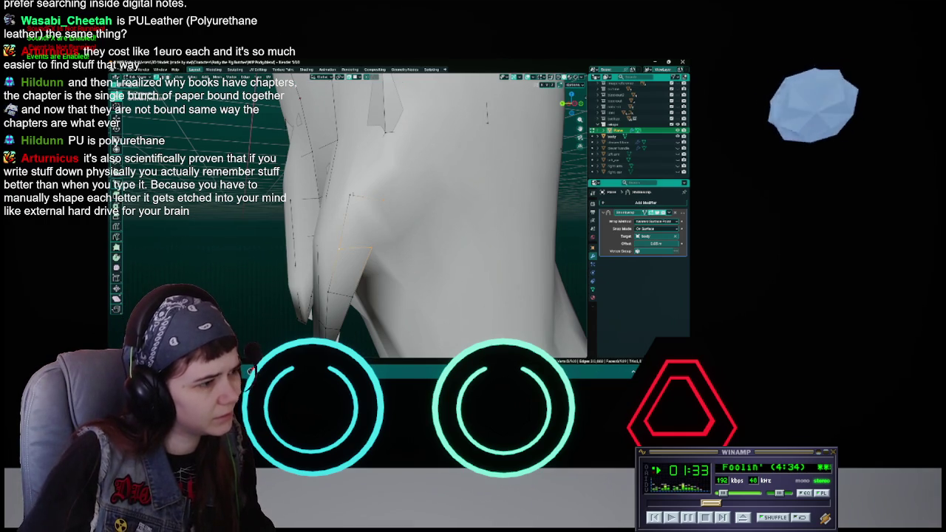
# - Save and move the selected vertex at the hip
pyautogui.moveTo(370, 250)
pyautogui.mouseDown(button='middle')
pyautogui.moveTo(362, 210)
pyautogui.moveTo(400, 205)
pyautogui.mouseUp(button='middle')
pyautogui.hotkey('ctrl', 's')
pyautogui.press('g')
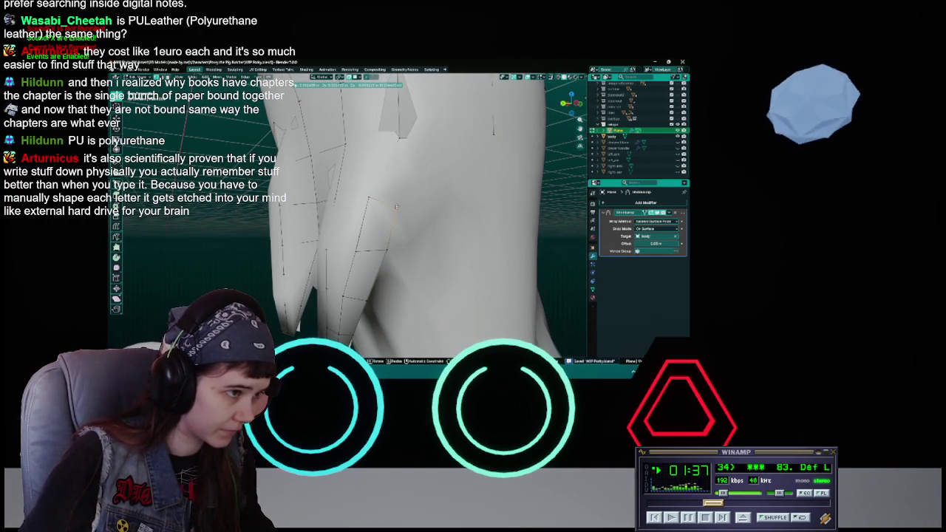
pyautogui.click(396, 207)
# - Inspect the red seam ring in wireframe, return to solid shading, and save
pyautogui.press('z')
pyautogui.click(382, 196)
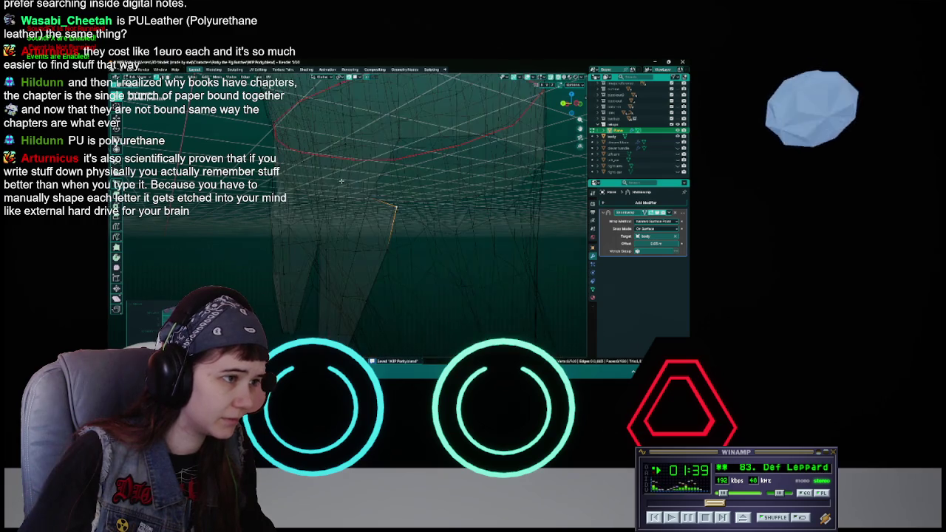
pyautogui.moveTo(392, 203)
pyautogui.mouseDown(button='middle')
pyautogui.moveTo(383, 196)
pyautogui.moveTo(399, 213)
pyautogui.moveTo(365, 213)
pyautogui.moveTo(438, 209)
pyautogui.moveTo(349, 187)
pyautogui.moveTo(361, 191)
pyautogui.mouseUp(button='middle')
pyautogui.press('z')
pyautogui.click(390, 191)
pyautogui.hotkey('ctrl', 's')
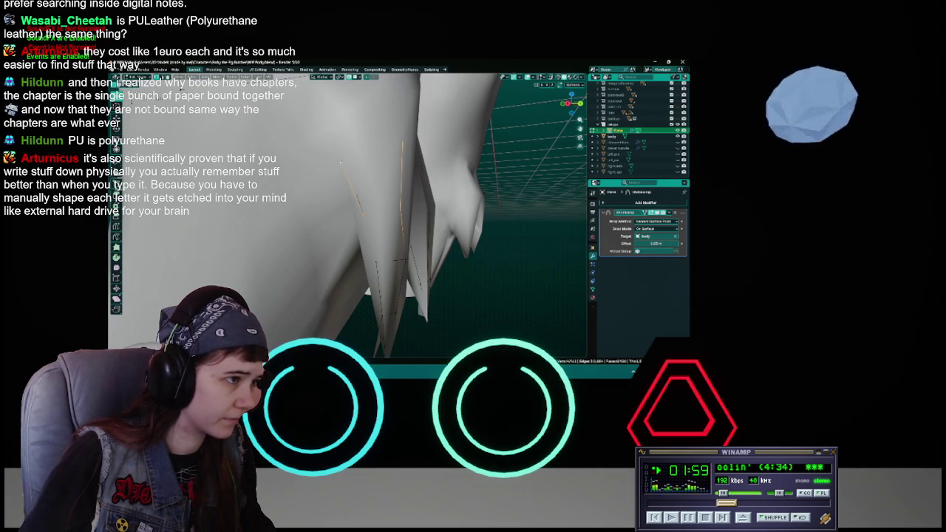
# - With X-ray on, move the hidden crotch vertices between the legs and check the fit
pyautogui.moveTo(371, 210)
pyautogui.mouseDown(button='middle')
pyautogui.moveTo(342, 191)
pyautogui.moveTo(338, 202)
pyautogui.mouseUp(button='middle')
pyautogui.hotkey('shift', 'z')
pyautogui.hotkey('shift', 'z')
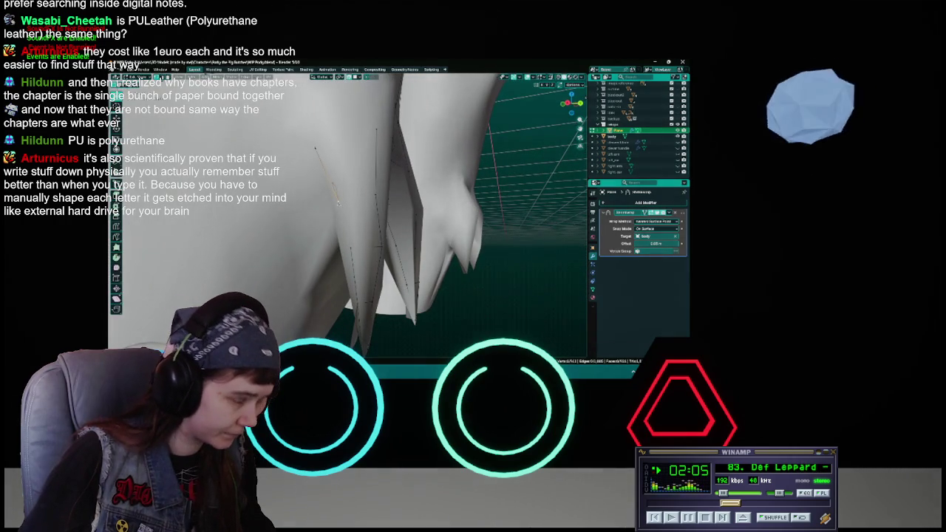
pyautogui.press('g')
pyautogui.click(341, 199)
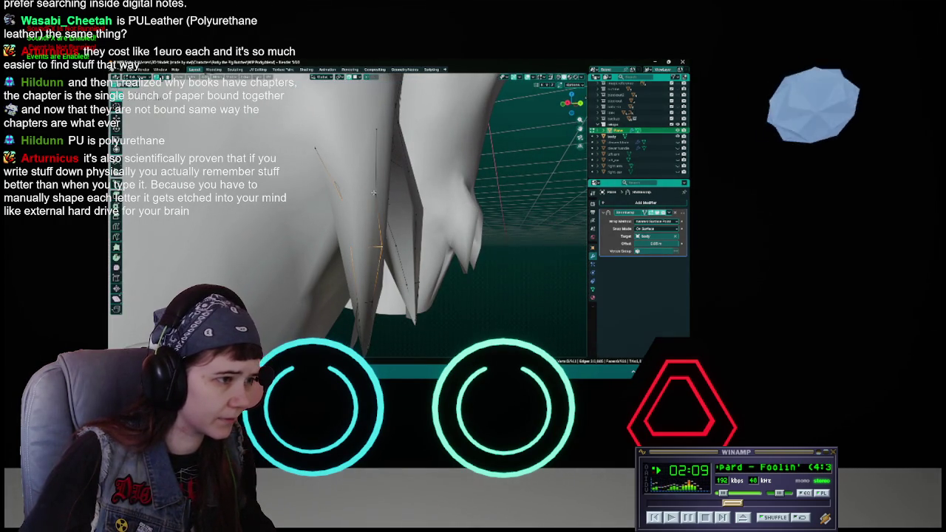
pyautogui.moveTo(384, 224)
pyautogui.mouseDown(button='middle')
pyautogui.moveTo(341, 134)
pyautogui.moveTo(321, 232)
pyautogui.moveTo(357, 216)
pyautogui.mouseUp(button='middle')
pyautogui.hotkey('alt', 'z')
pyautogui.hotkey('alt', 'z')
pyautogui.scroll(2, 350, 220)
# - Move one more vertex between the legs, check it, and save
pyautogui.scroll(2, 350, 220)
pyautogui.press('g')
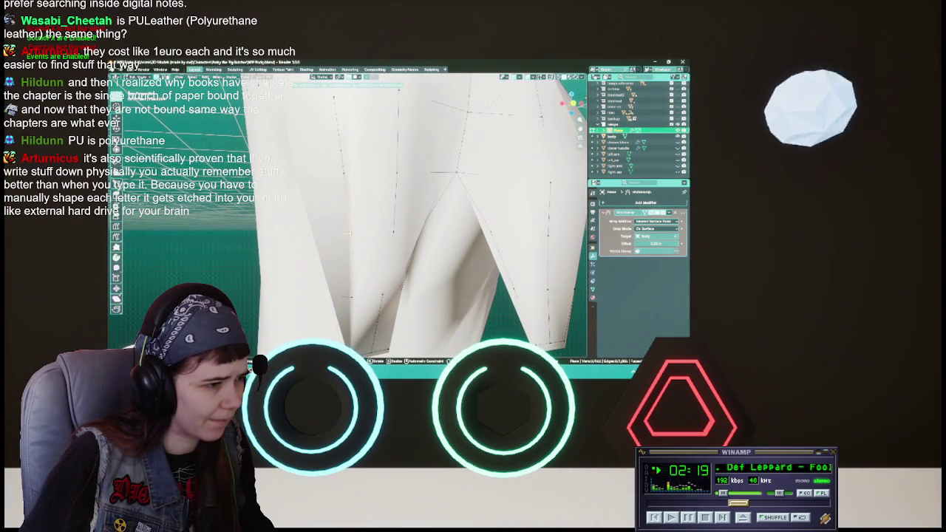
pyautogui.click(349, 231)
pyautogui.moveTo(350, 230)
pyautogui.mouseDown(button='middle')
pyautogui.moveTo(411, 290)
pyautogui.moveTo(362, 237)
pyautogui.mouseUp(button='middle')
pyautogui.hotkey('ctrl', 's')
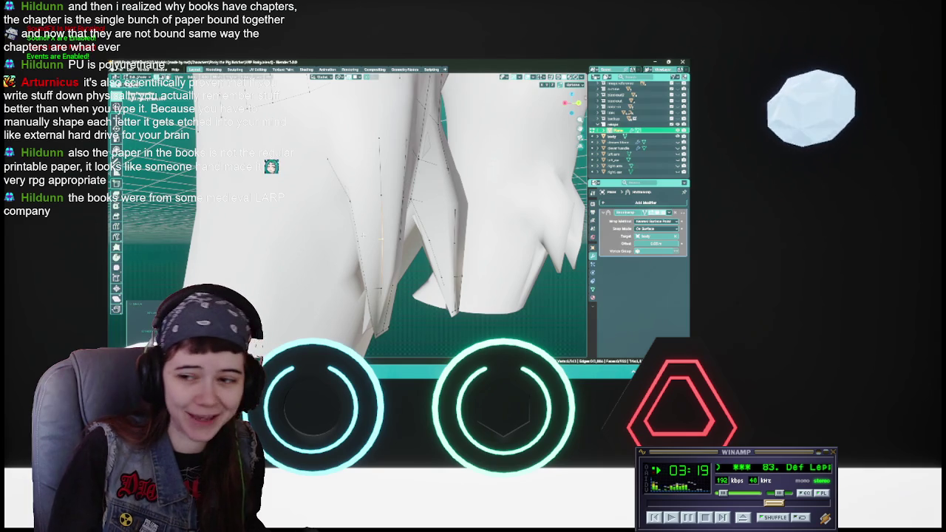
# - Check the leg fit in wireframe and solid shading and save as WIP Party.blend
pyautogui.moveTo(334, 227); pyautogui.dragTo(403, 233, button='middle')
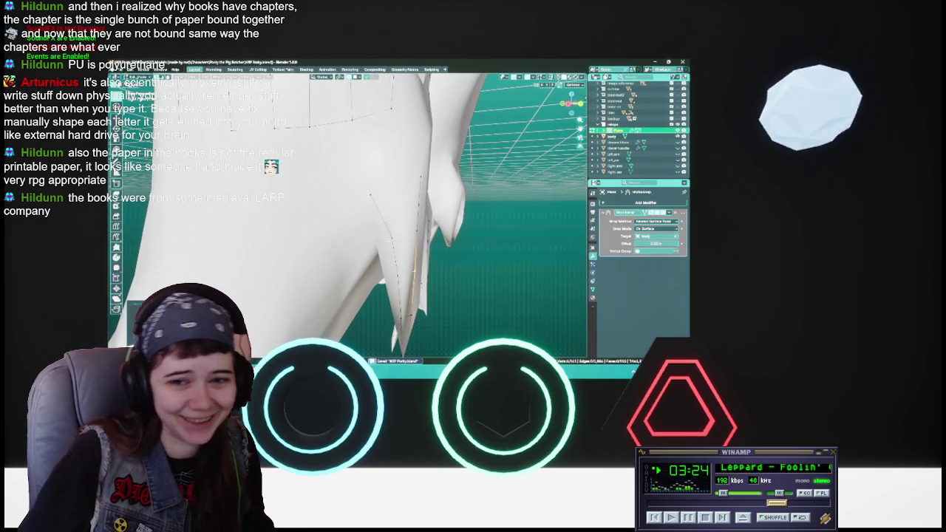
pyautogui.press('z')
pyautogui.click(370, 193)
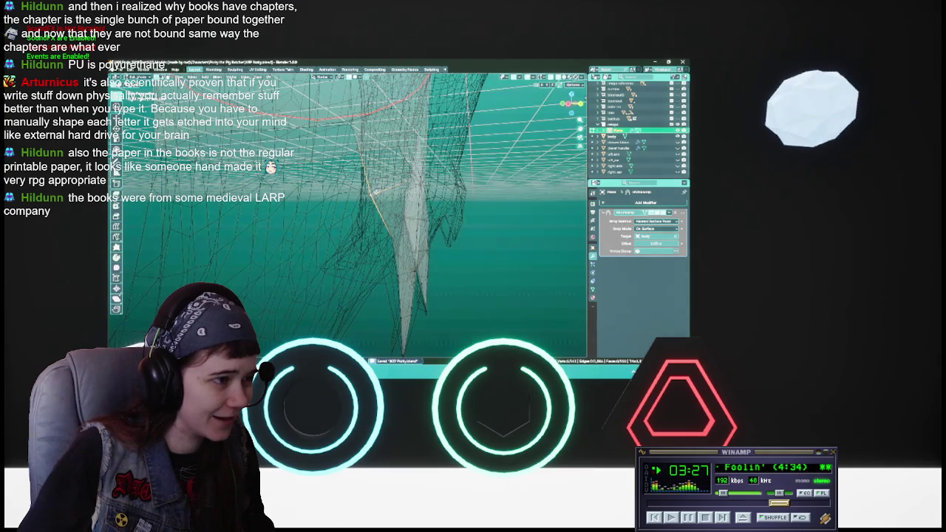
pyautogui.scroll(3, 376, 192)
pyautogui.press('z')
pyautogui.click(414, 193)
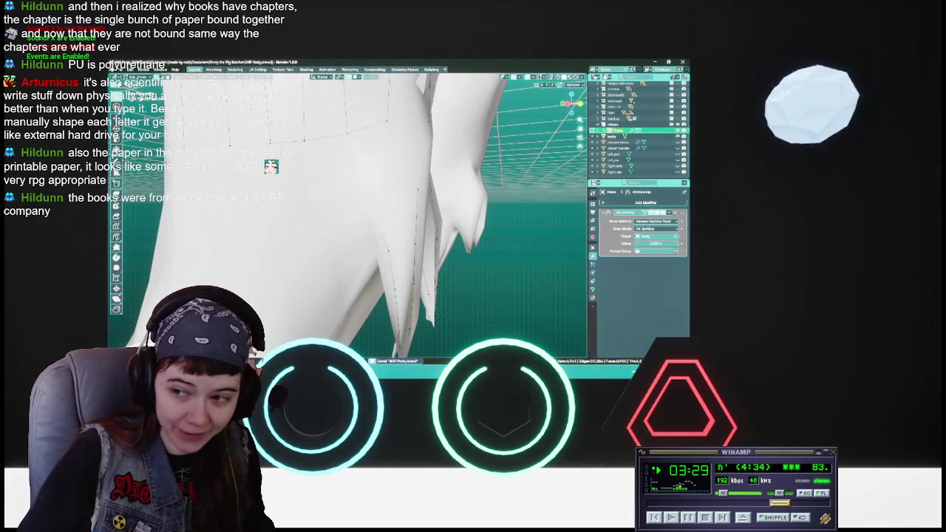
pyautogui.moveTo(370, 222); pyautogui.dragTo(391, 218, button='middle')
pyautogui.hotkey('ctrl', 's')
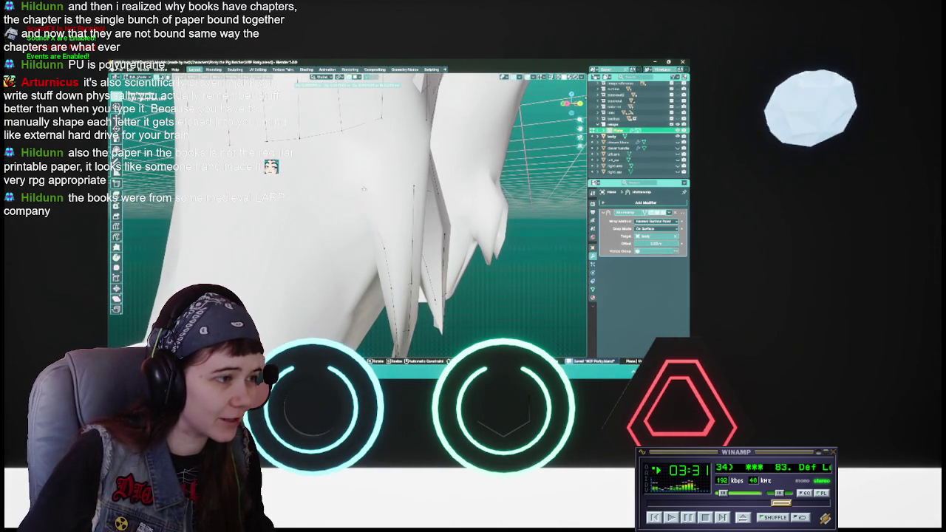
pyautogui.moveTo(364, 188)
pyautogui.mouseDown(button='middle')
pyautogui.moveTo(381, 189)
pyautogui.moveTo(282, 199)
pyautogui.mouseUp(button='middle')
pyautogui.moveTo(443, 216)
pyautogui.mouseDown(button='middle')
pyautogui.moveTo(370, 208)
pyautogui.moveTo(382, 227)
pyautogui.mouseUp(button='middle')
# - Save, orbit around the legs, and show the garment as a see-through wireframe
pyautogui.hotkey('ctrl', 's')
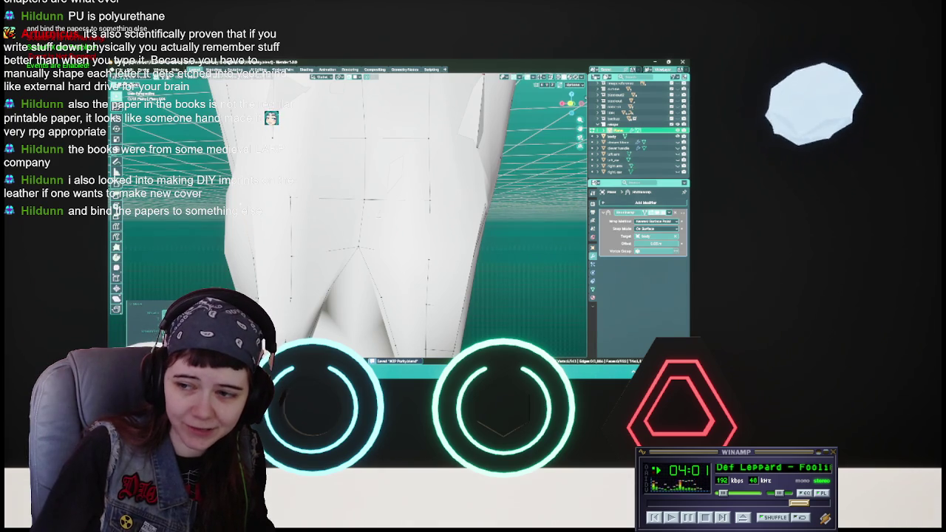
pyautogui.moveTo(382, 228); pyautogui.dragTo(388, 236, button='middle')
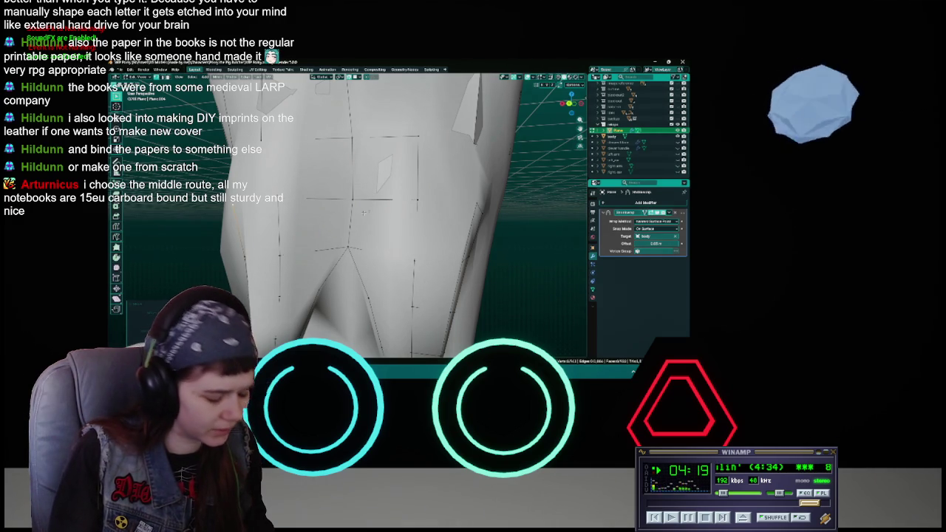
pyautogui.moveTo(364, 213); pyautogui.dragTo(414, 215, button='middle')
pyautogui.moveTo(347, 215)
pyautogui.mouseDown(button='middle')
pyautogui.moveTo(307, 219)
pyautogui.moveTo(392, 220)
pyautogui.moveTo(343, 219)
pyautogui.moveTo(383, 179)
pyautogui.moveTo(421, 201)
pyautogui.moveTo(418, 208)
pyautogui.moveTo(326, 216)
pyautogui.moveTo(408, 235)
pyautogui.mouseUp(button='middle')
pyautogui.hotkey('shift', 'z')
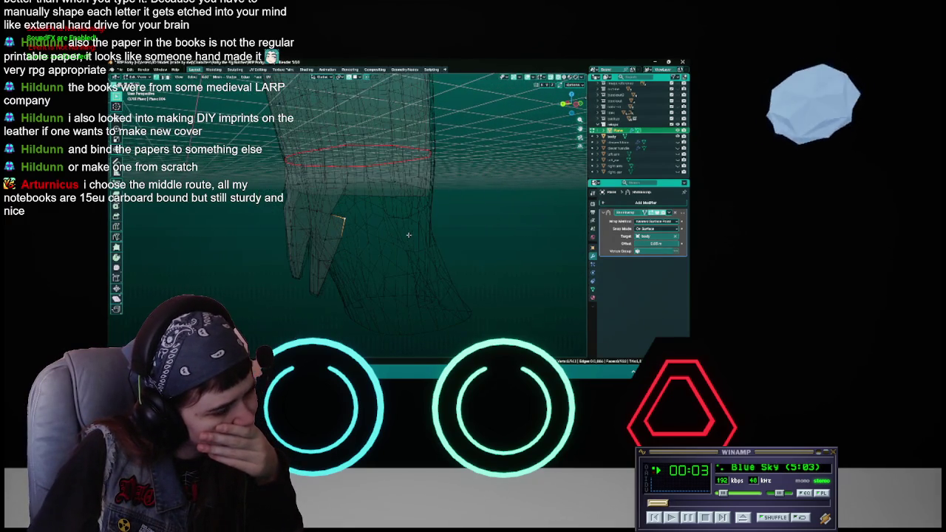
# - Orbit around the wireframe garment and its red edge ring, then return to solid shading
pyautogui.moveTo(347, 237)
pyautogui.mouseDown(button='middle')
pyautogui.moveTo(335, 232)
pyautogui.moveTo(386, 233)
pyautogui.mouseUp(button='middle')
pyautogui.moveTo(391, 239); pyautogui.dragTo(364, 240, button='middle')
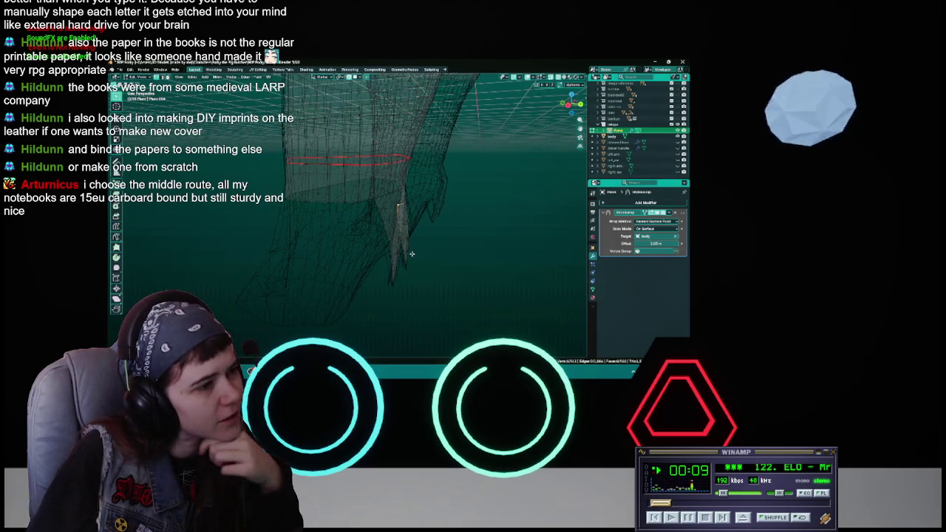
pyautogui.moveTo(364, 239)
pyautogui.mouseDown(button='middle')
pyautogui.moveTo(380, 252)
pyautogui.moveTo(325, 257)
pyautogui.mouseUp(button='middle')
pyautogui.moveTo(436, 261); pyautogui.dragTo(345, 259, button='middle')
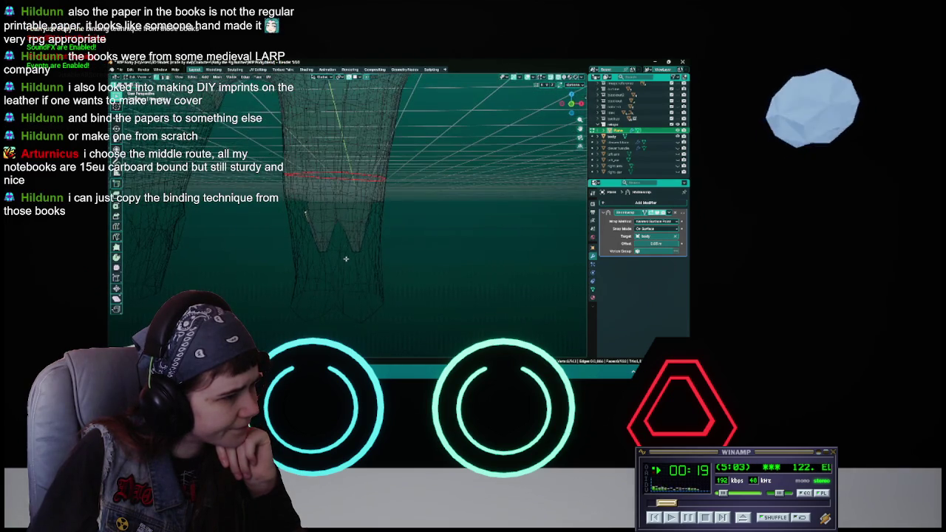
pyautogui.hotkey('shift', 'z')
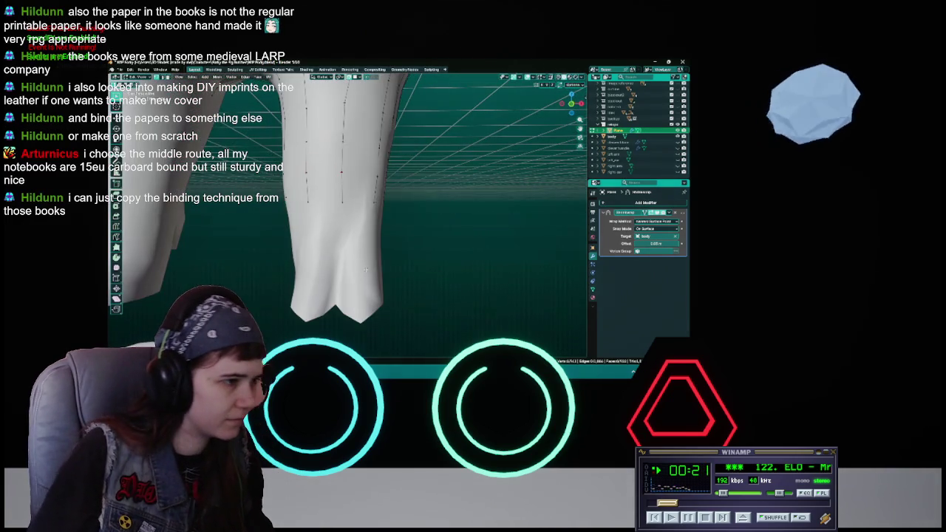
# - Save, then reposition the first hem vertex into a tidier point and save again
pyautogui.hotkey('ctrl', 's')
pyautogui.moveTo(365, 269); pyautogui.dragTo(363, 202, button='middle')
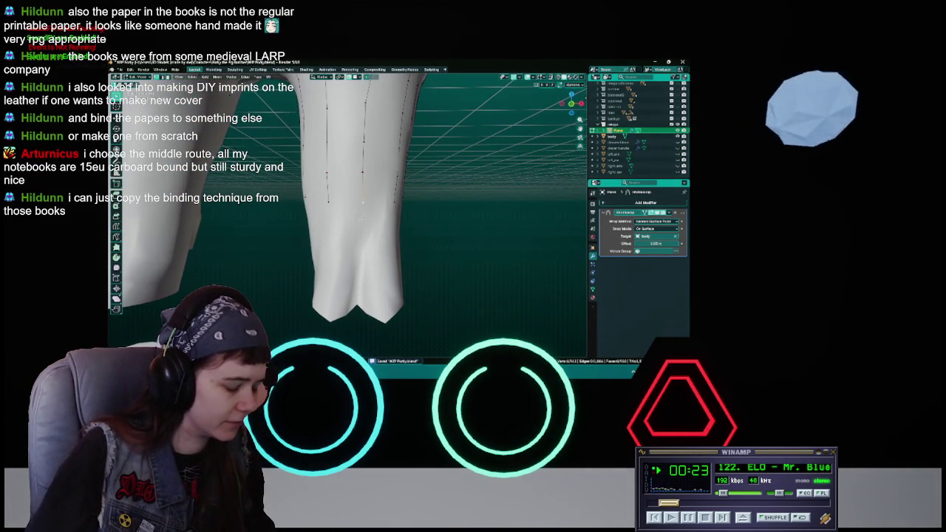
pyautogui.press('g')
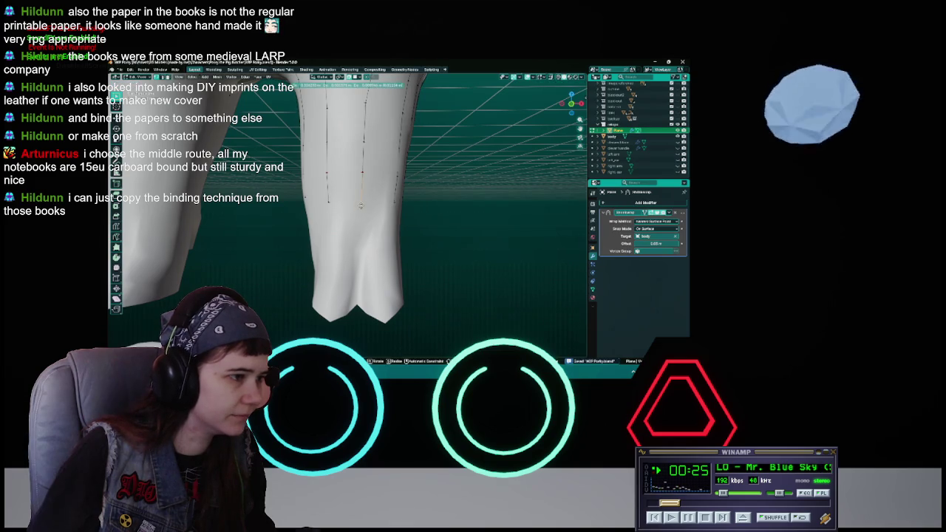
pyautogui.press('Escape')
pyautogui.scroll(2, 351, 213)
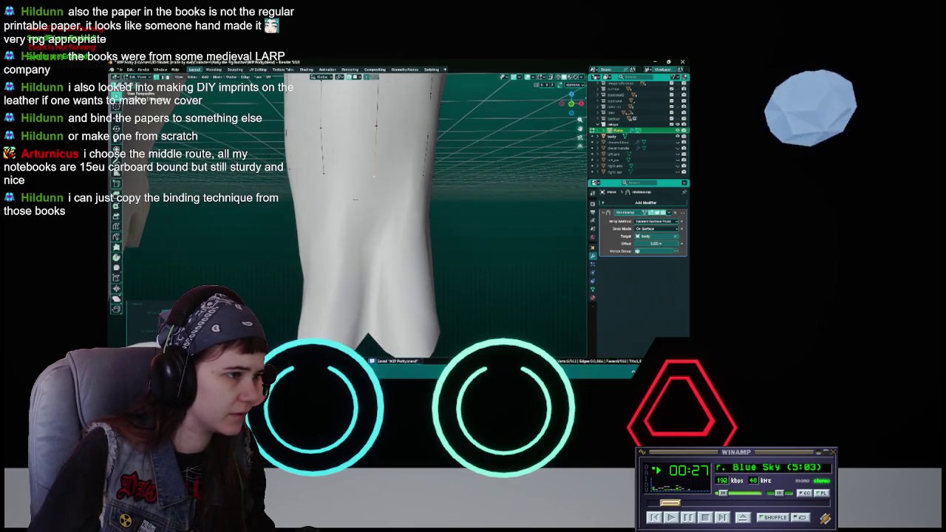
pyautogui.moveTo(352, 213); pyautogui.dragTo(370, 192, button='middle')
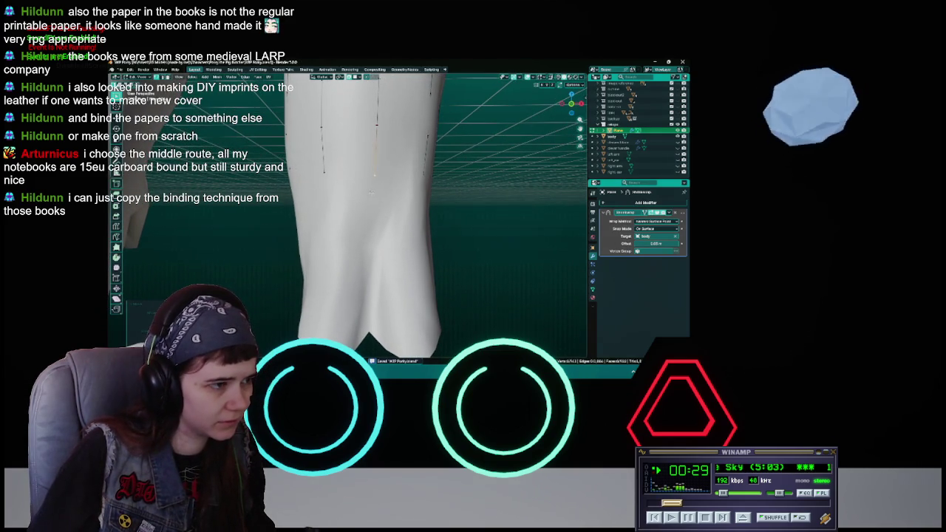
pyautogui.press('g')
pyautogui.click(371, 214)
pyautogui.moveTo(371, 213); pyautogui.dragTo(370, 213, button='middle')
pyautogui.hotkey('ctrl', 's')
# - Move a second hem vertex to a new position and save the file
pyautogui.press('g')
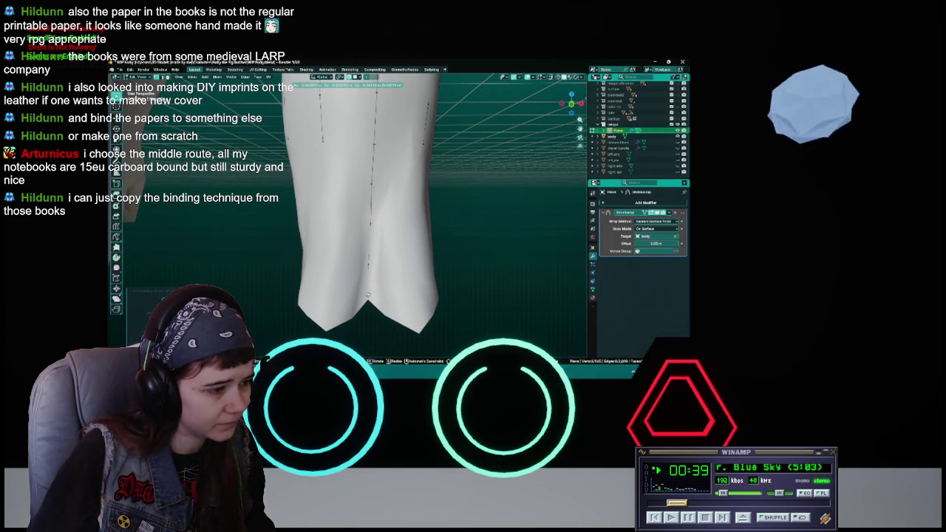
pyautogui.click(367, 299)
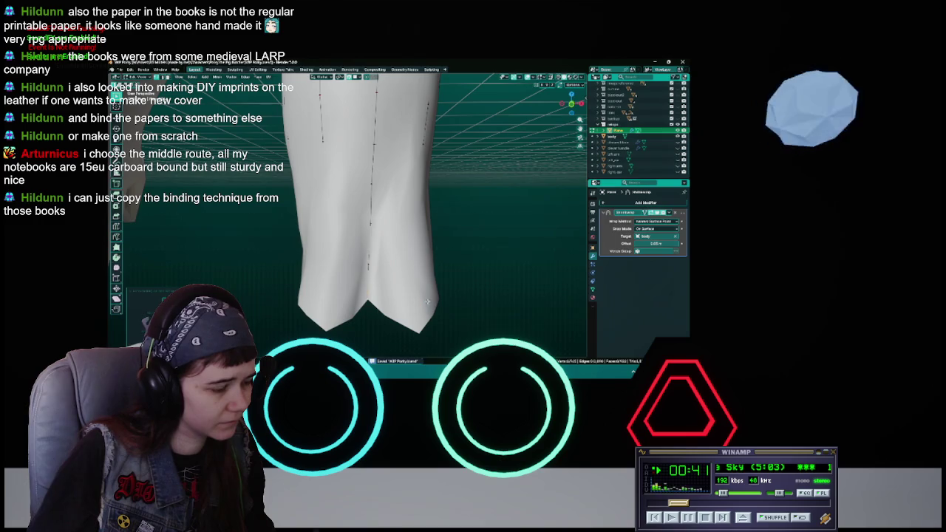
pyautogui.keyDown('shift'); pyautogui.moveTo(427, 302); pyautogui.dragTo(421, 275, button='middle'); pyautogui.keyUp('shift')
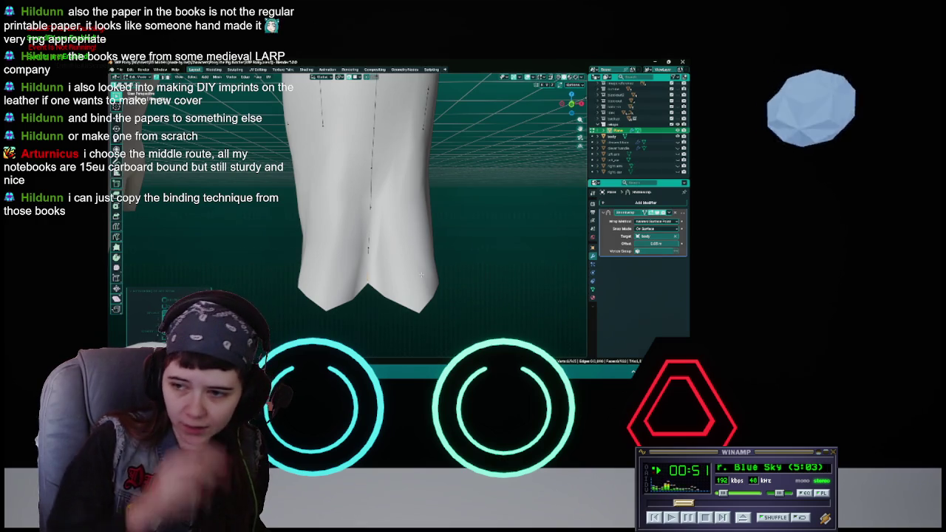
pyautogui.hotkey('ctrl', 's')
# - Try the Knife tool (K) on the skirt, then exit without cutting
pyautogui.moveTo(403, 257); pyautogui.dragTo(388, 231, button='middle')
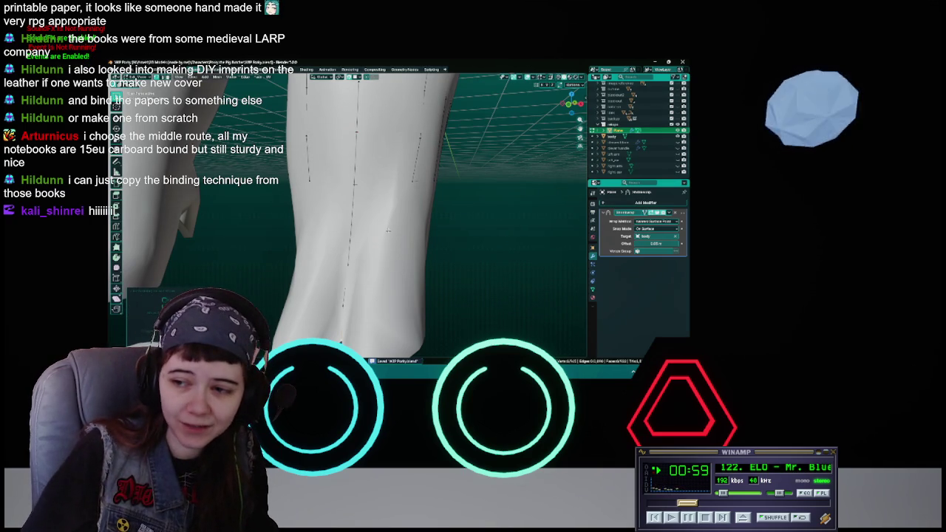
pyautogui.moveTo(388, 231)
pyautogui.mouseDown(button='middle')
pyautogui.moveTo(351, 195)
pyautogui.moveTo(397, 226)
pyautogui.moveTo(404, 215)
pyautogui.moveTo(387, 215)
pyautogui.mouseUp(button='middle')
pyautogui.press('k')
pyautogui.press('Return')
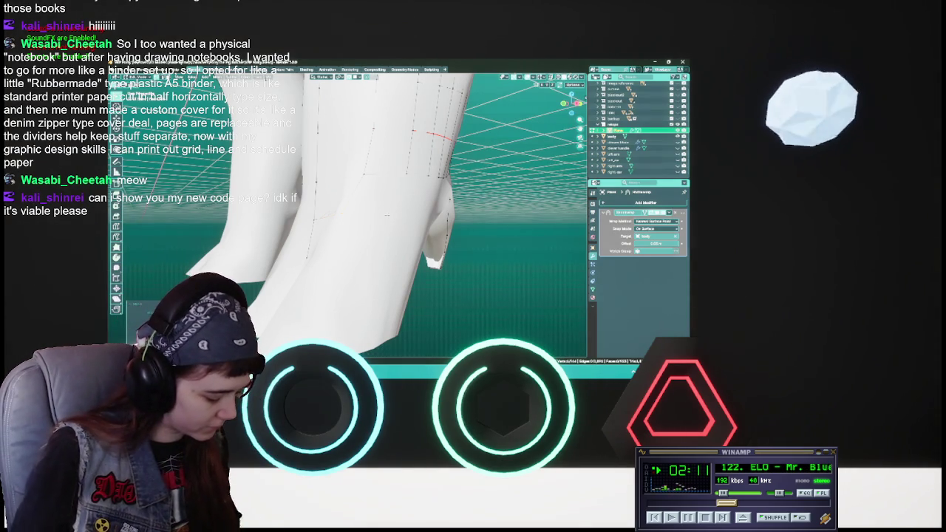
# - Grab the selected crotch-point vertex and shift it a small distance for a snugger fit
pyautogui.moveTo(347, 214)
pyautogui.mouseDown(button='middle')
pyautogui.moveTo(392, 200)
pyautogui.moveTo(405, 178)
pyautogui.moveTo(447, 174)
pyautogui.moveTo(433, 218)
pyautogui.mouseUp(button='middle')
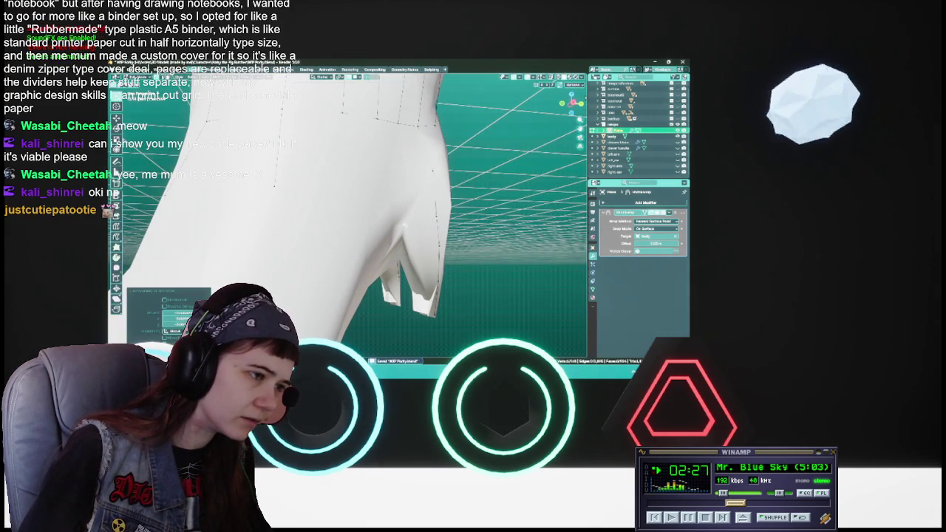
pyautogui.moveTo(403, 224); pyautogui.dragTo(414, 217, button='middle')
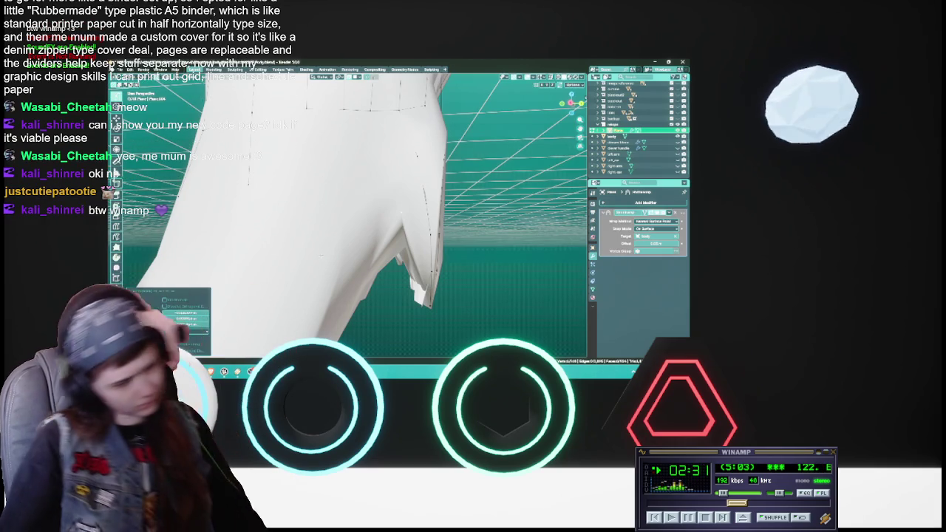
pyautogui.moveTo(394, 226)
pyautogui.mouseDown(button='middle')
pyautogui.moveTo(349, 235)
pyautogui.moveTo(393, 233)
pyautogui.moveTo(376, 216)
pyautogui.moveTo(395, 172)
pyautogui.mouseUp(button='middle')
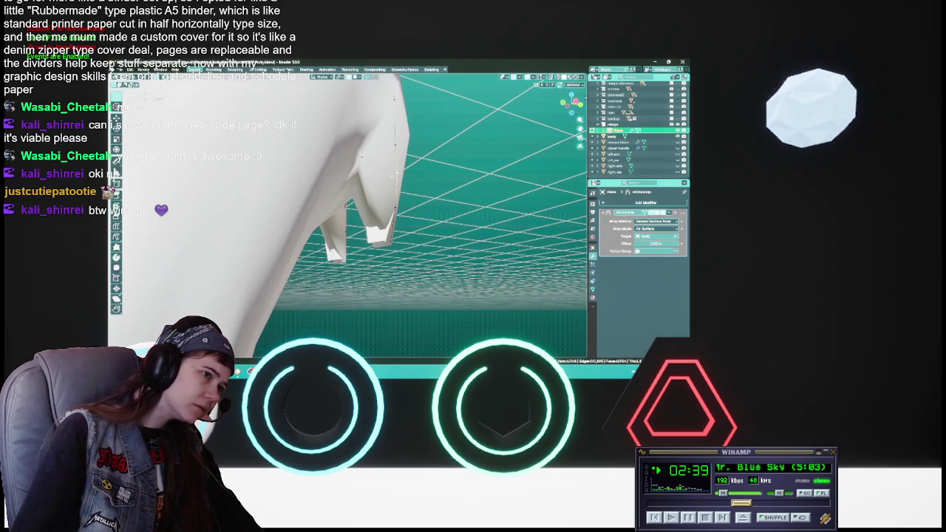
pyautogui.press('g')
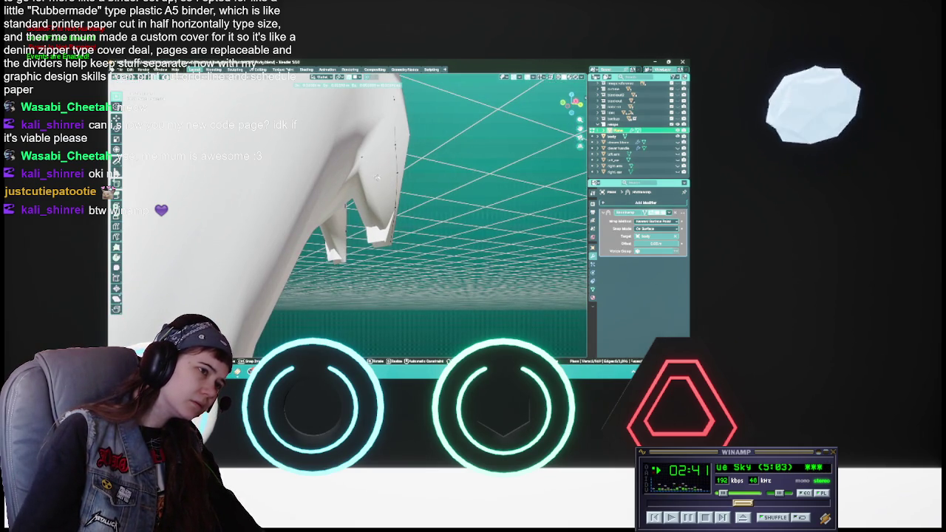
pyautogui.click(364, 178)
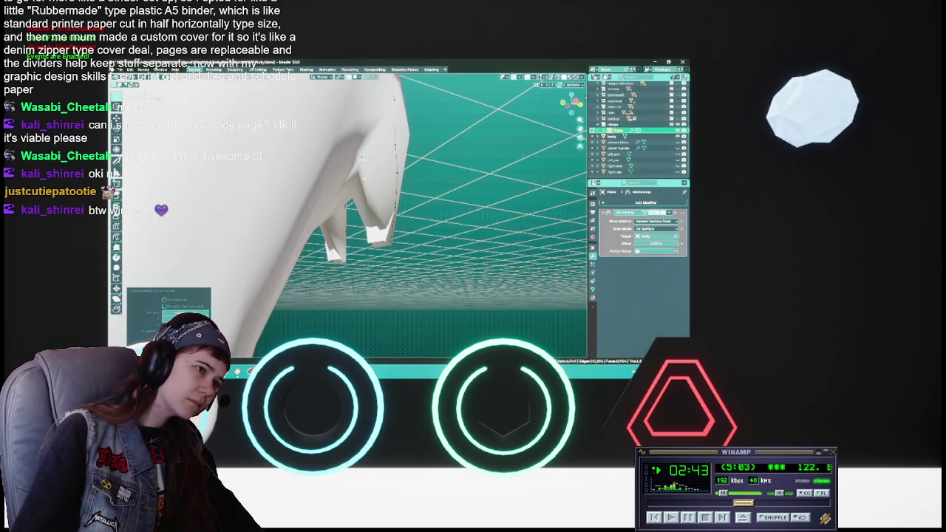
pyautogui.click(362, 178)
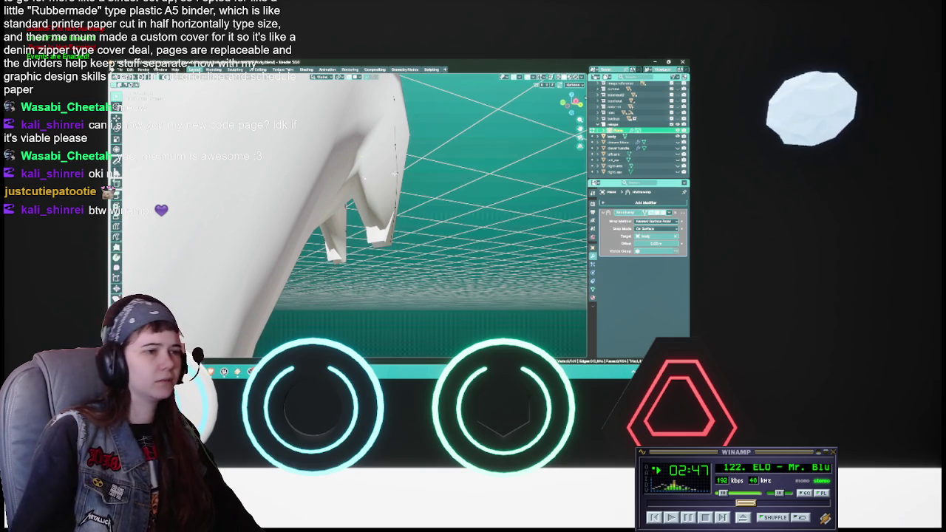
pyautogui.moveTo(394, 98)
pyautogui.mouseDown(button='middle')
pyautogui.moveTo(441, 210)
pyautogui.moveTo(427, 213)
pyautogui.mouseUp(button='middle')
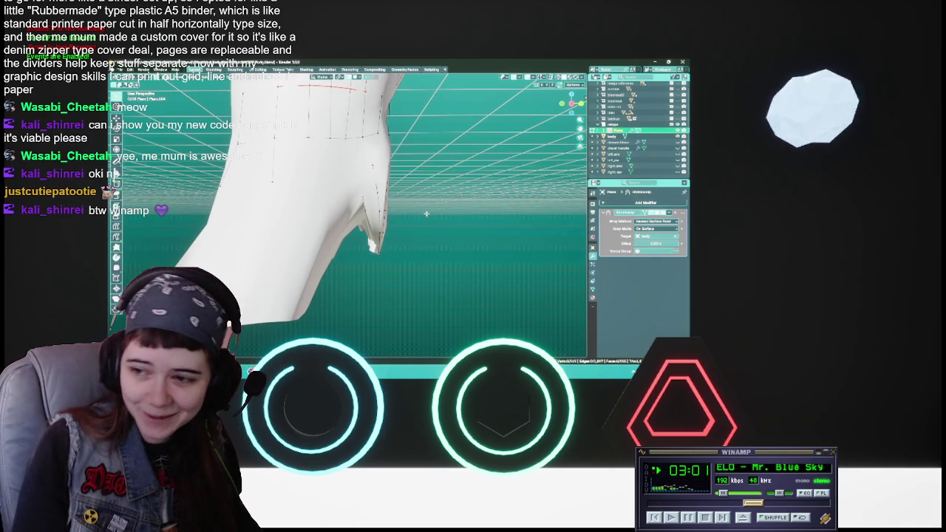
# - Check the front of the garment and save the .blend file
pyautogui.moveTo(425, 213); pyautogui.dragTo(454, 185, button='middle')
pyautogui.hotkey('ctrl', 's')
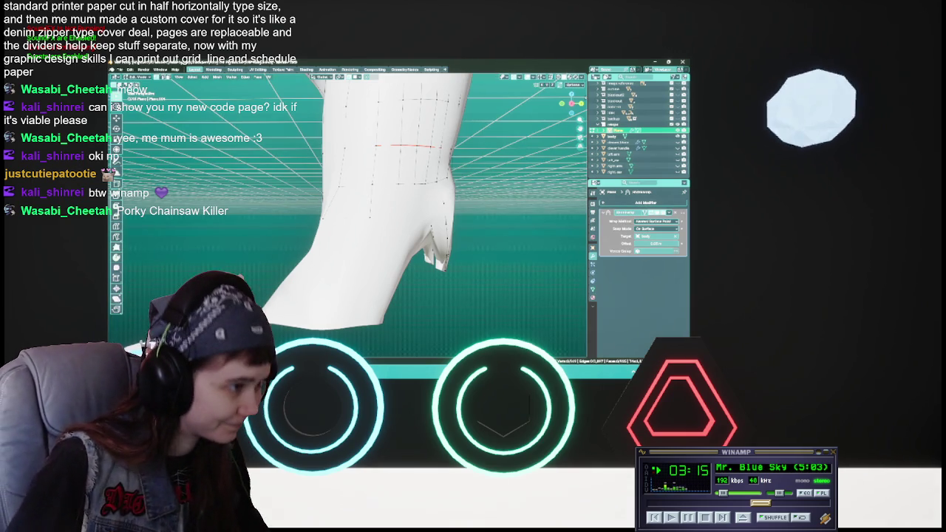
pyautogui.moveTo(414, 222)
pyautogui.mouseDown(button='middle')
pyautogui.moveTo(436, 211)
pyautogui.moveTo(403, 221)
pyautogui.mouseUp(button='middle')
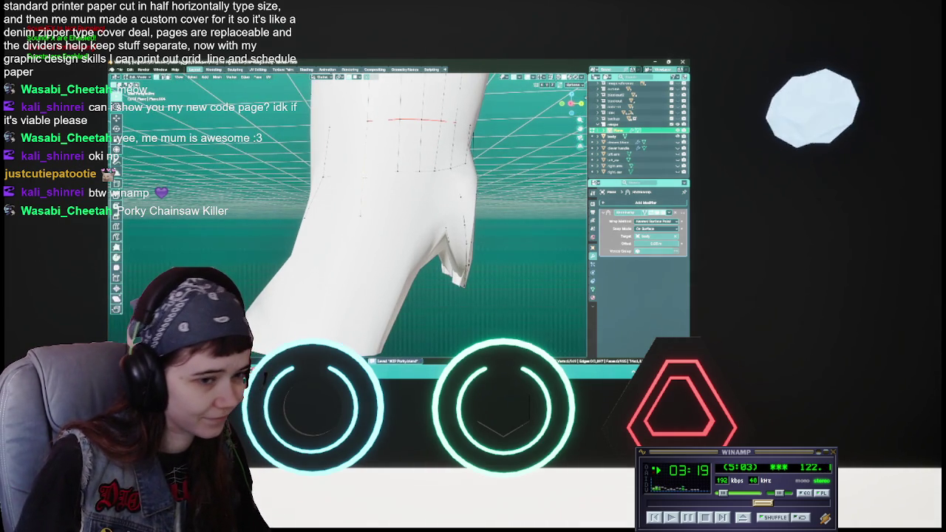
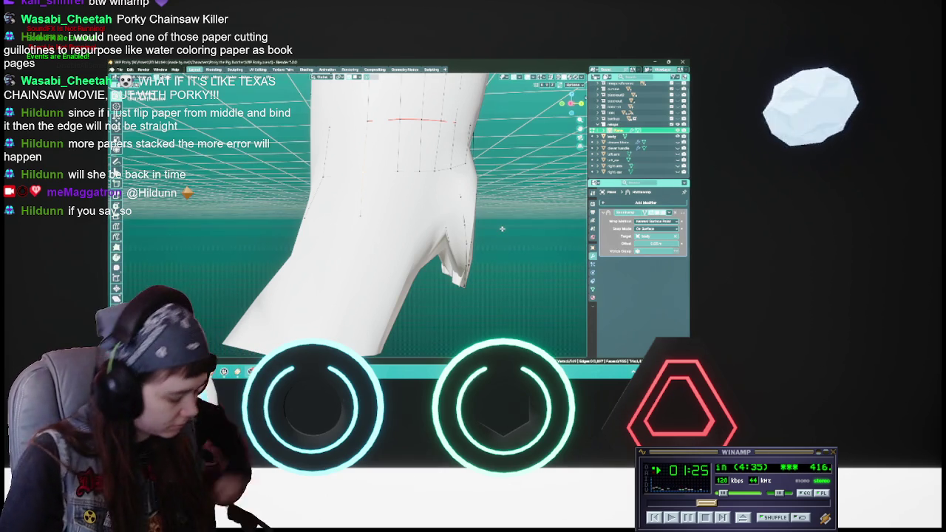
# - Reposition the selected hem vertices twice, then save WIP Porky.blend
pyautogui.moveTo(501, 229); pyautogui.dragTo(443, 229, button='middle')
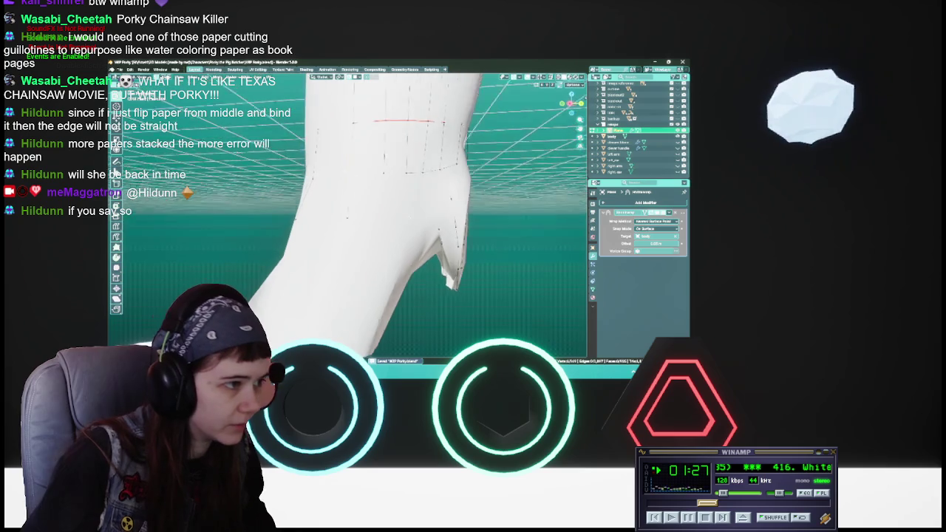
pyautogui.press('g')
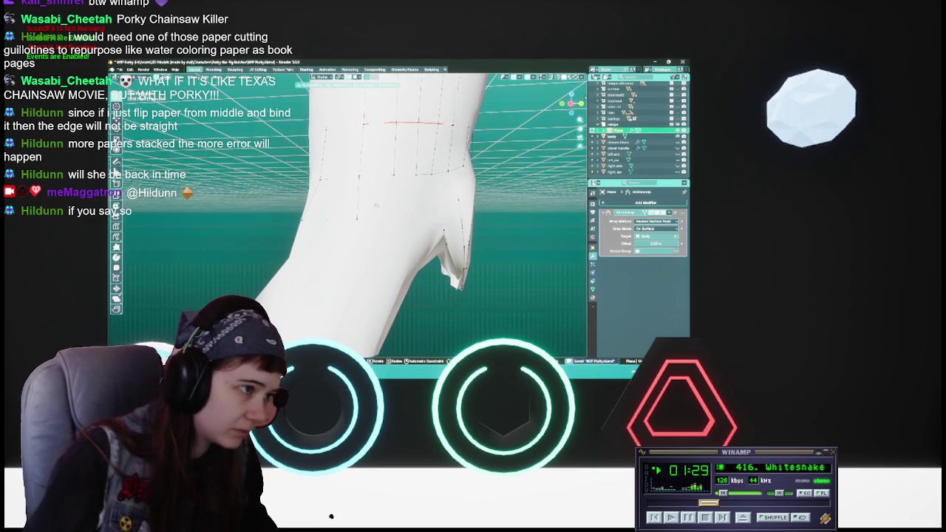
pyautogui.click(391, 215)
pyautogui.moveTo(391, 215); pyautogui.dragTo(402, 217, button='middle')
pyautogui.press('g')
pyautogui.press('Return')
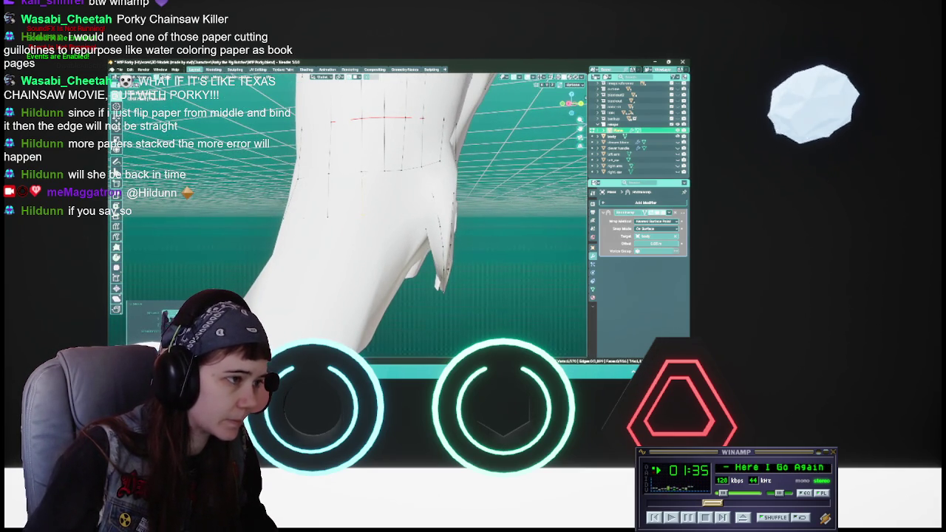
pyautogui.hotkey('ctrl', 's')
# - Make two more moves of the hem vertices, checking the garment's lower edge from new angles
pyautogui.moveTo(403, 217); pyautogui.dragTo(425, 221, button='middle')
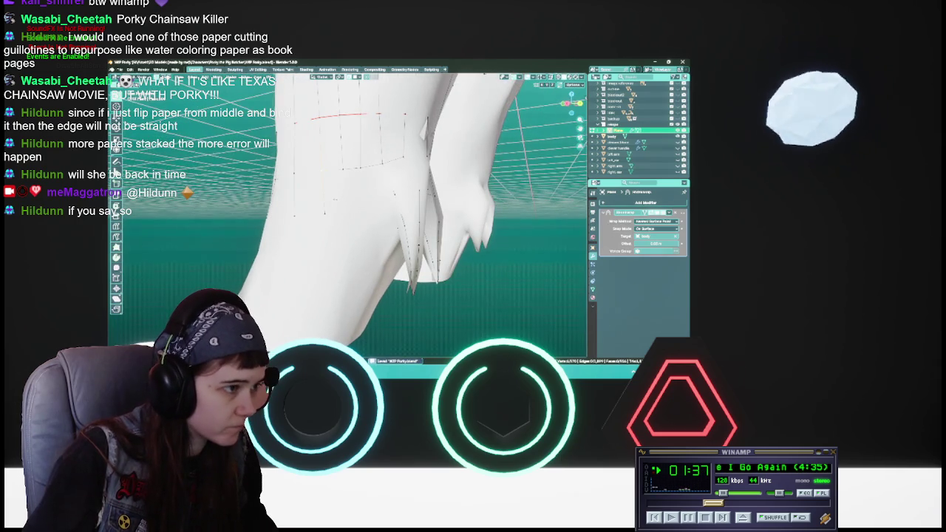
pyautogui.press('g')
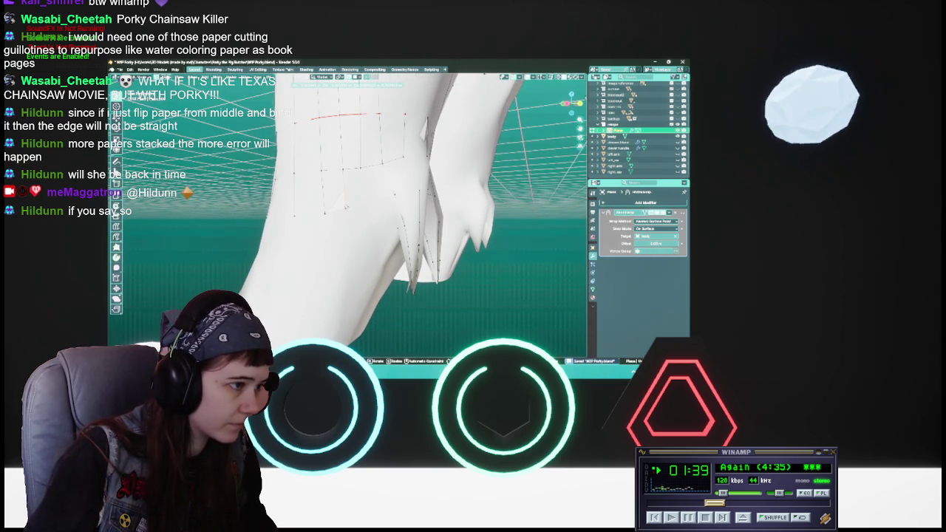
pyautogui.press('Return')
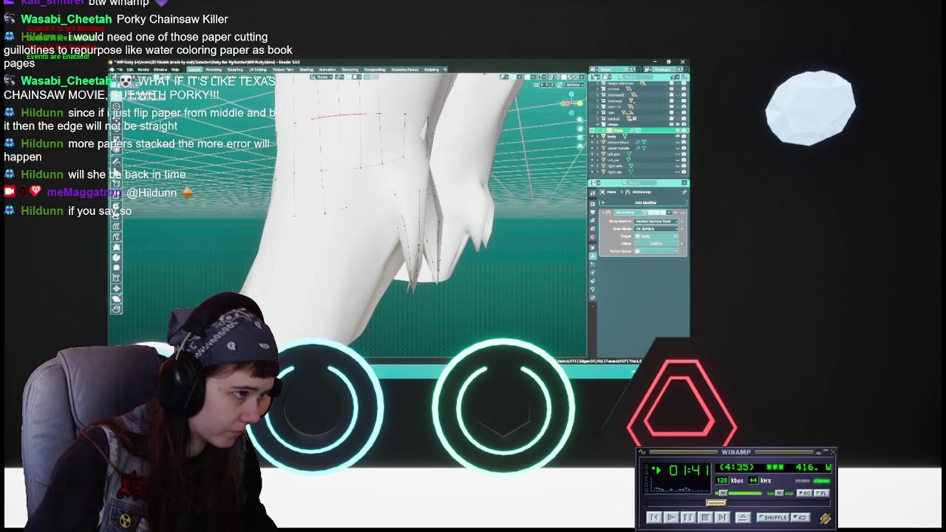
pyautogui.press('g')
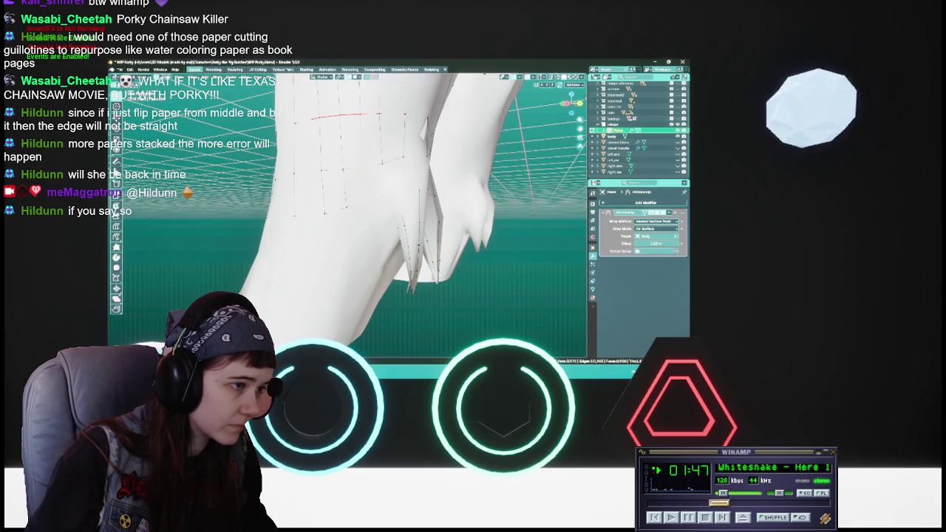
pyautogui.moveTo(347, 214); pyautogui.dragTo(425, 206, button='middle')
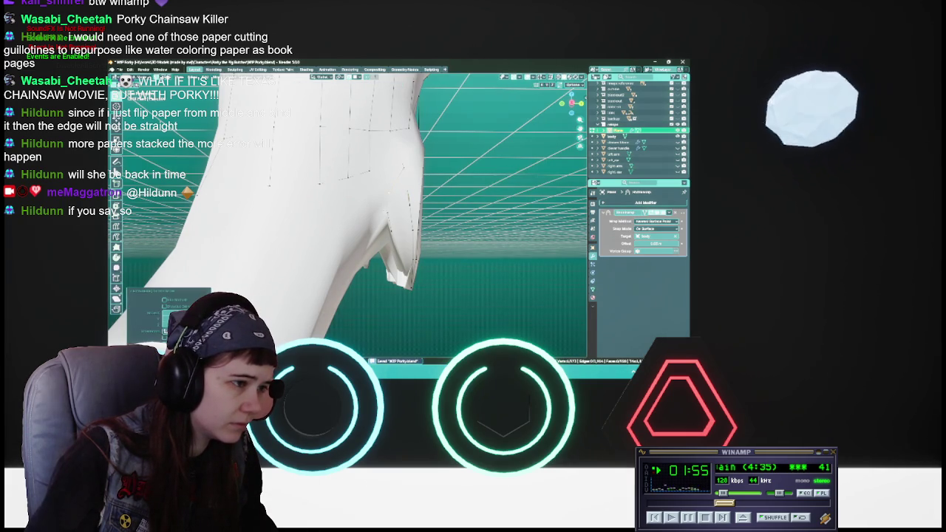
# - Save WIP Porky.blend and shift part of the garment's lower side edge
pyautogui.moveTo(399, 196); pyautogui.dragTo(364, 200, button='middle')
pyautogui.hotkey('ctrl', 's')
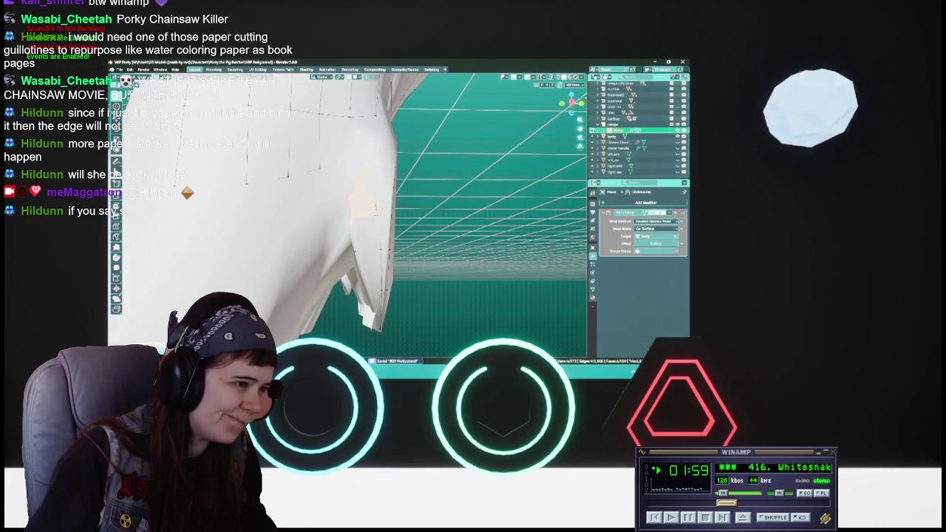
pyautogui.press('g')
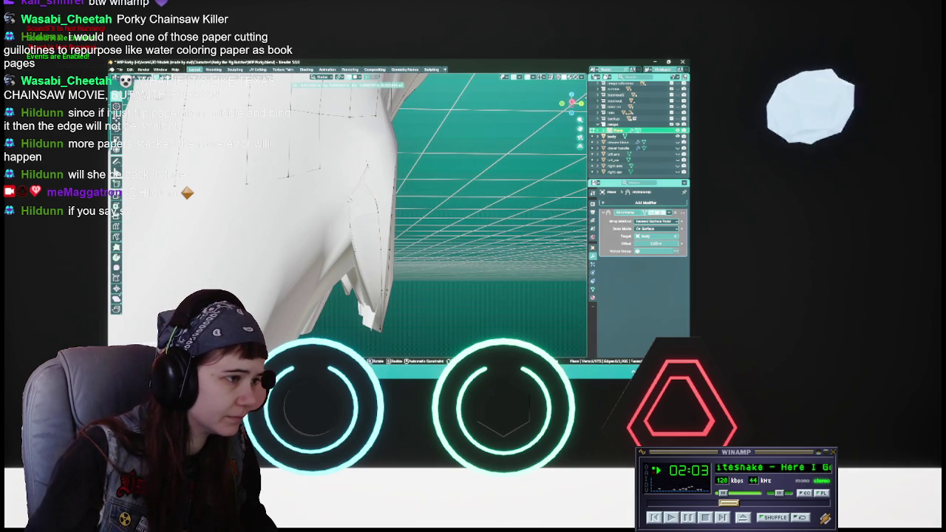
pyautogui.click(352, 201)
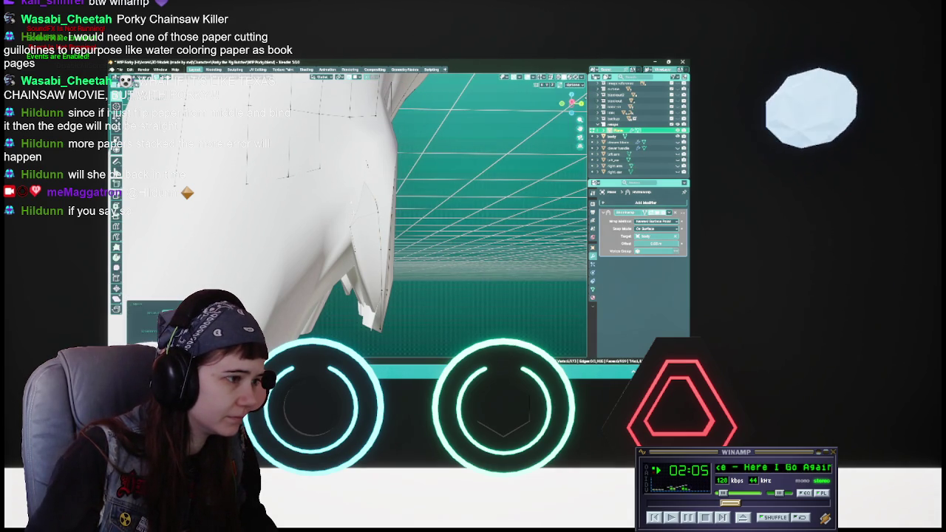
# - Cancel a second move of the side vertices, then bring up the mesh selection options
pyautogui.moveTo(370, 211); pyautogui.dragTo(370, 211, button='middle')
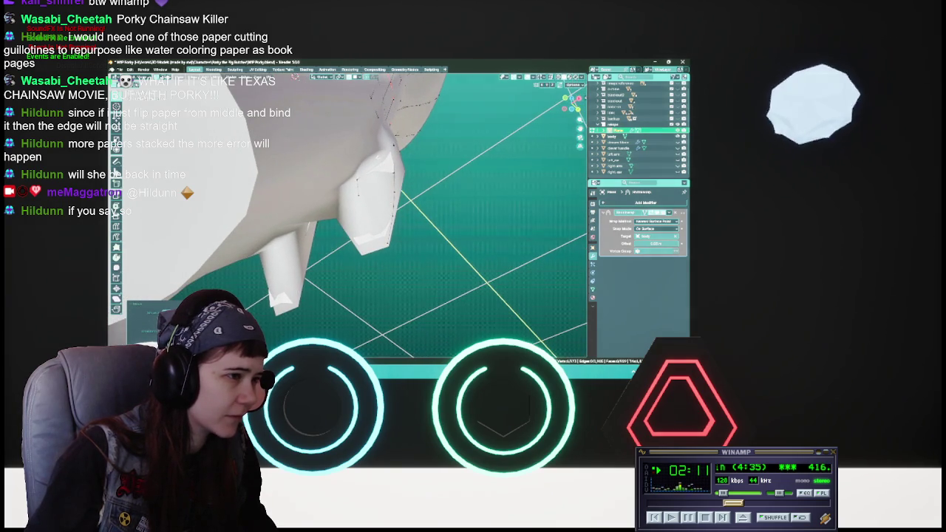
pyautogui.press('g')
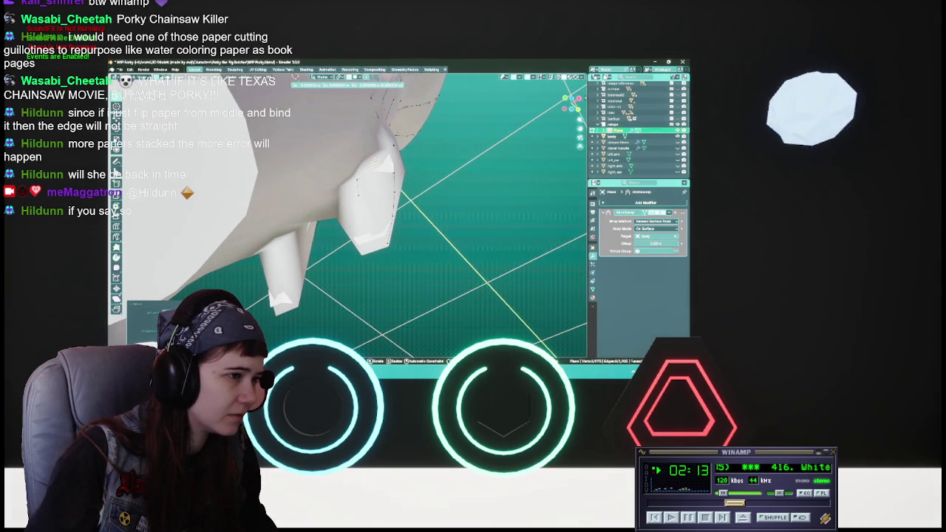
pyautogui.press('Escape')
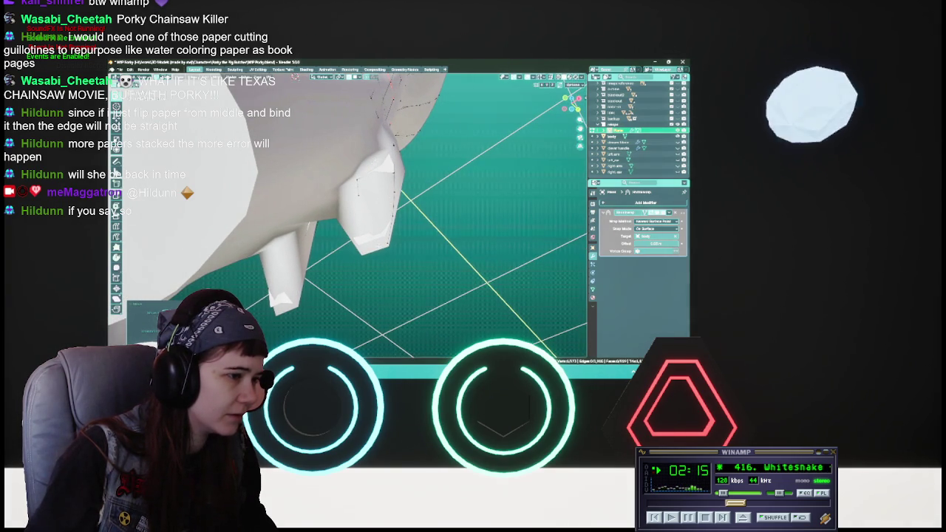
pyautogui.moveTo(348, 215); pyautogui.dragTo(347, 215, button='middle')
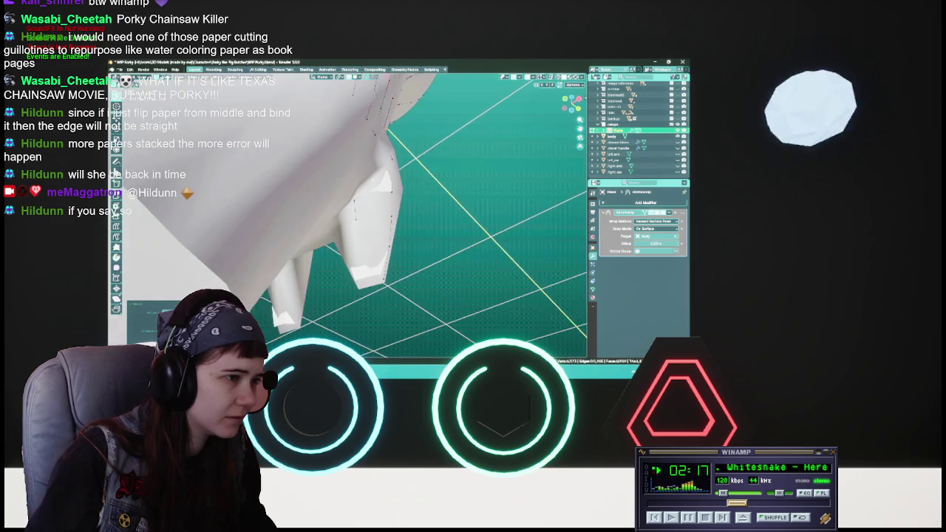
pyautogui.rightClick(366, 152)
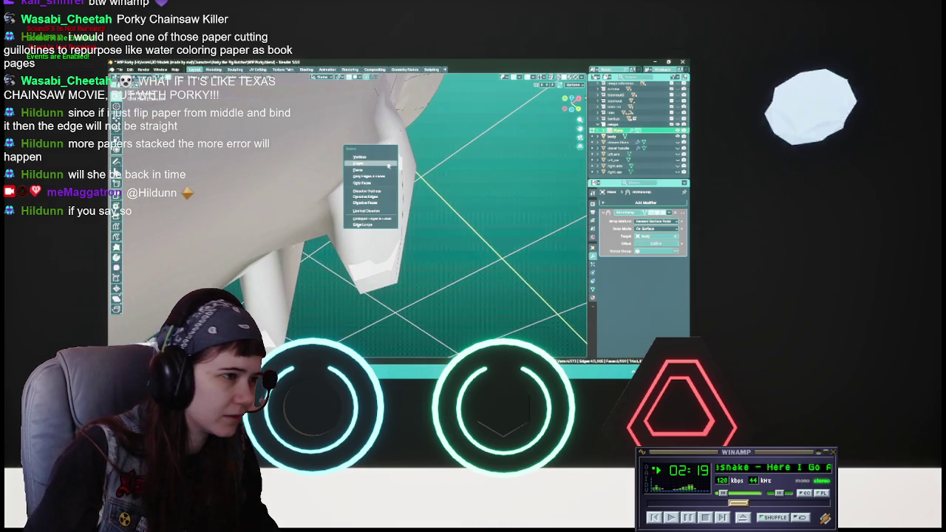
# - Delete a garment face next to the side gap
pyautogui.click(370, 184)
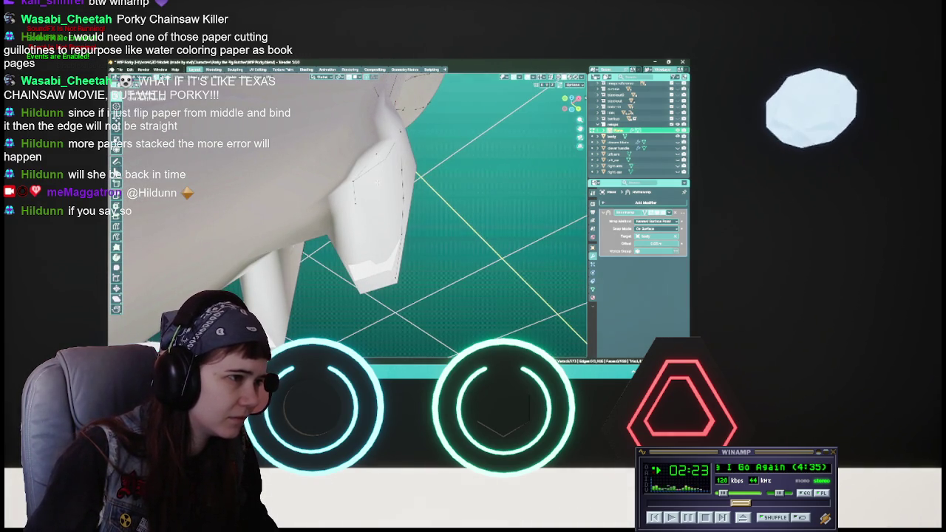
pyautogui.click(377, 183)
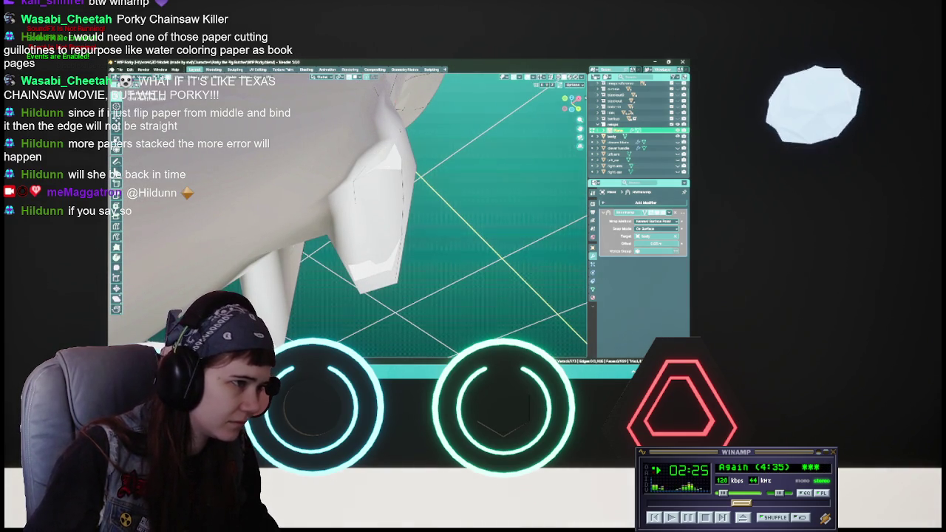
pyautogui.press('x')
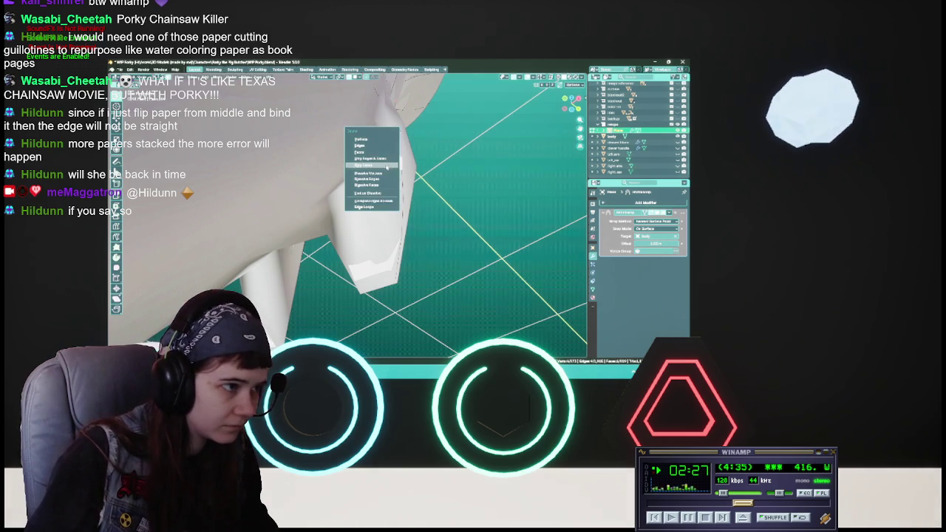
pyautogui.click(388, 167)
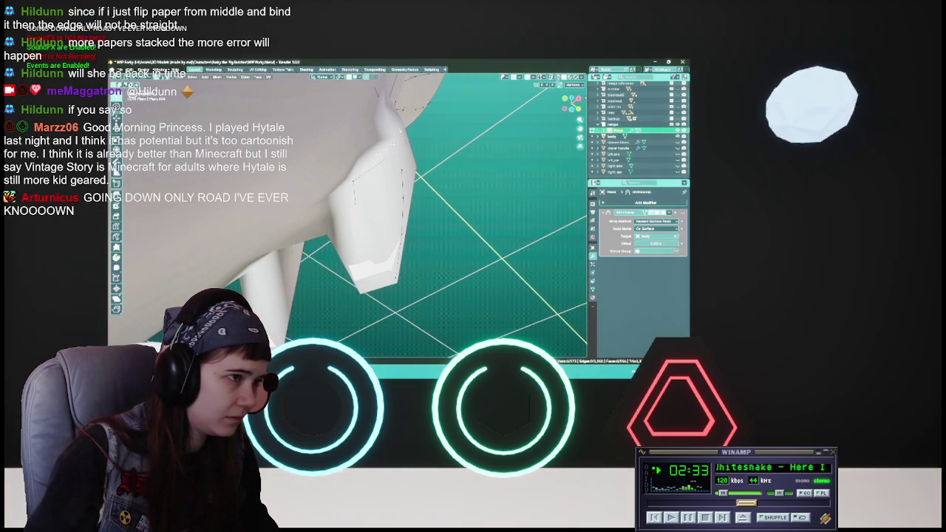
# - Move the lower side vertices into place near the hem and select a hem edge
pyautogui.press('g')
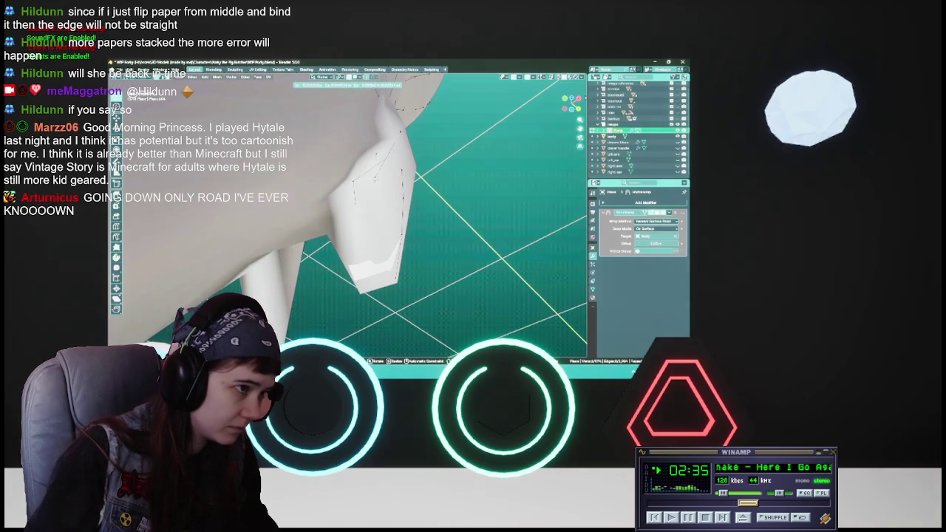
pyautogui.click(376, 176)
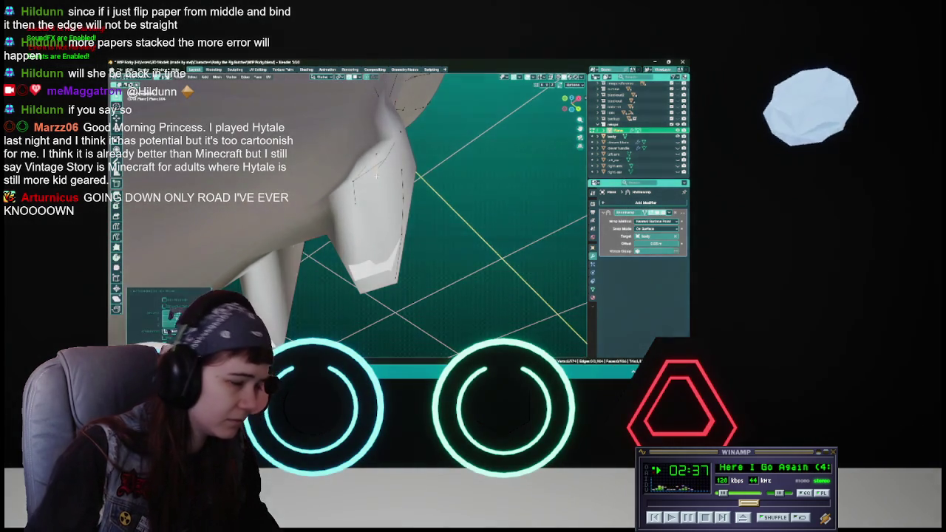
pyautogui.moveTo(376, 176); pyautogui.dragTo(392, 192, button='middle')
pyautogui.click(391, 193)
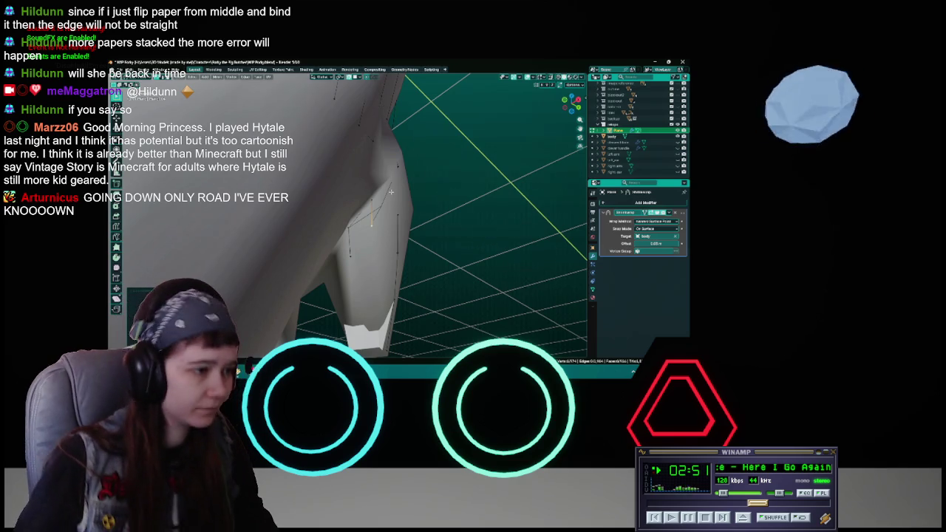
# - Save the project, then select a face at the side gap and cancel a grab on it
pyautogui.moveTo(391, 192)
pyautogui.mouseDown(button='middle')
pyautogui.moveTo(368, 193)
pyautogui.moveTo(385, 229)
pyautogui.moveTo(312, 227)
pyautogui.moveTo(380, 227)
pyautogui.mouseUp(button='middle')
pyautogui.hotkey('ctrl', 's')
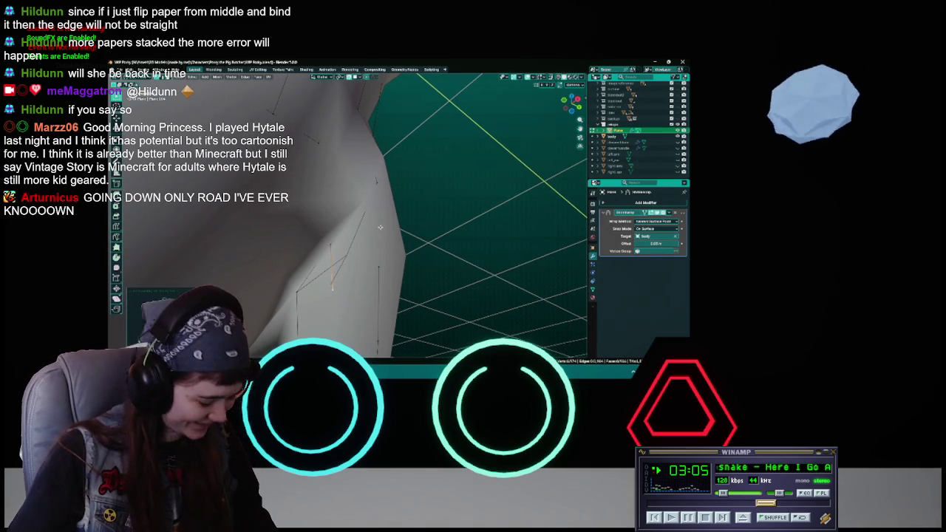
pyautogui.hotkey('ctrl', 's')
pyautogui.moveTo(376, 230)
pyautogui.mouseDown(button='middle')
pyautogui.moveTo(334, 269)
pyautogui.moveTo(373, 218)
pyautogui.mouseUp(button='middle')
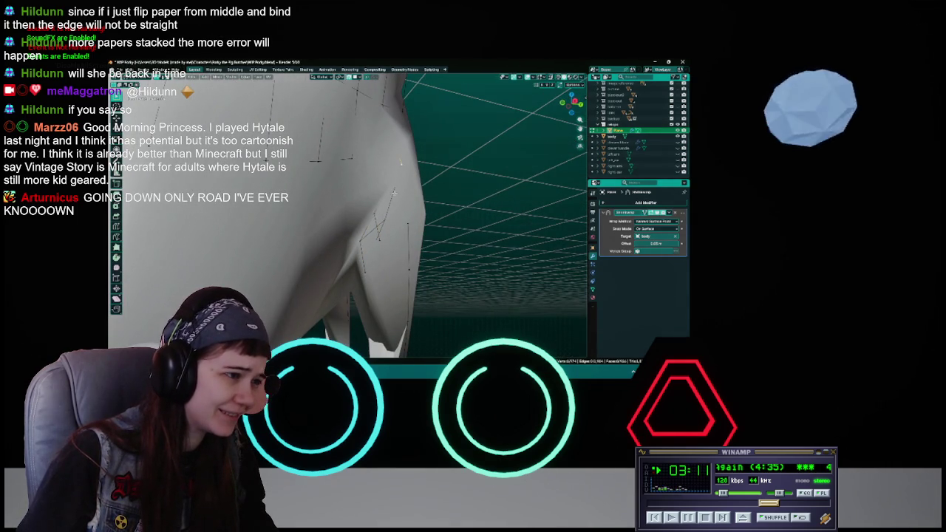
pyautogui.click(402, 219)
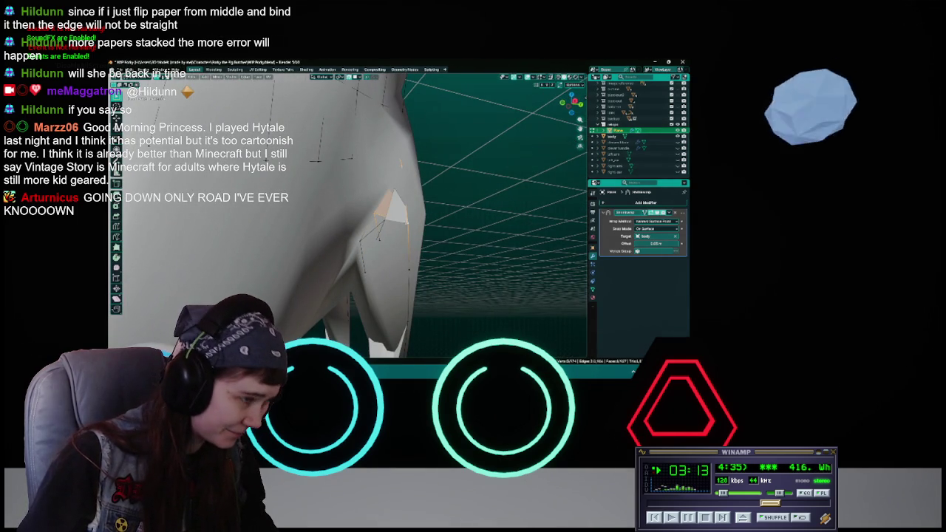
pyautogui.moveTo(377, 225)
pyautogui.mouseDown(button='middle')
pyautogui.moveTo(393, 208)
pyautogui.moveTo(374, 222)
pyautogui.mouseUp(button='middle')
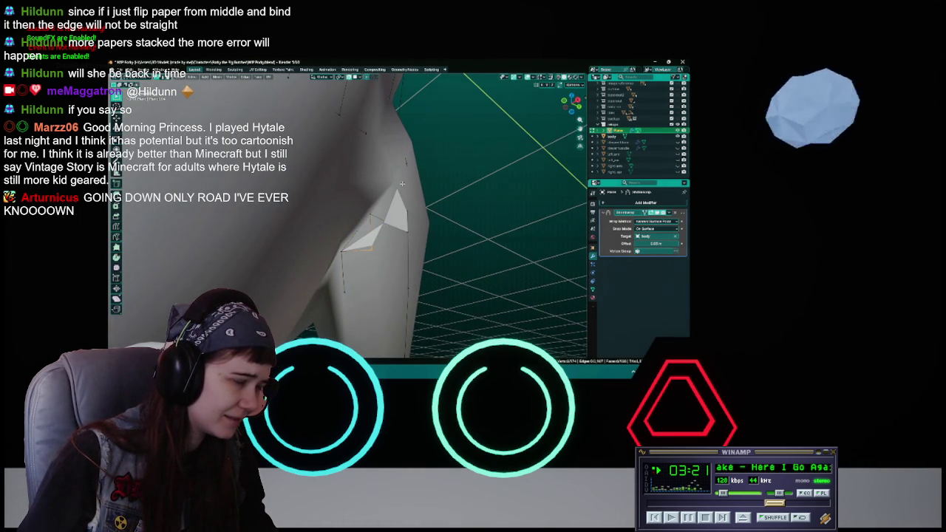
pyautogui.moveTo(402, 183); pyautogui.dragTo(387, 208, button='middle')
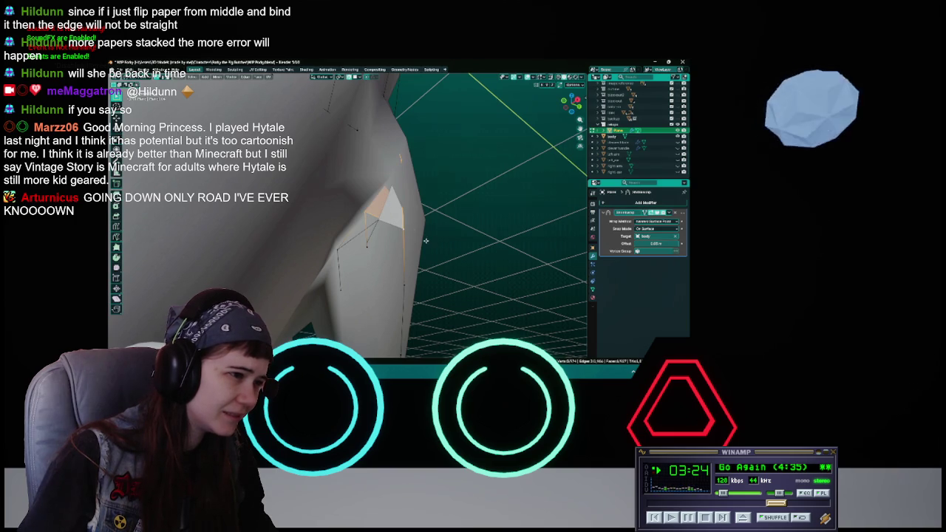
pyautogui.moveTo(426, 240); pyautogui.dragTo(366, 233, button='middle')
pyautogui.press('g')
pyautogui.press('Return')
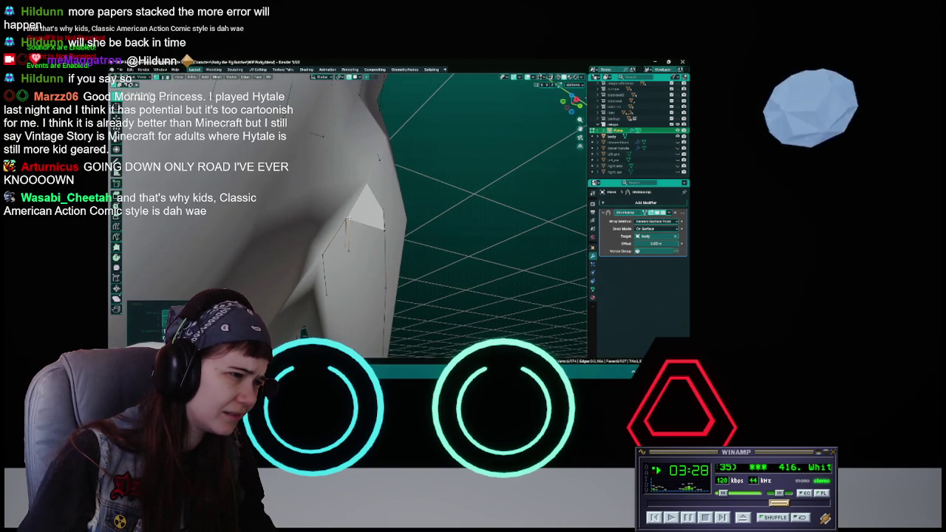
# - Select the edges along the side gap and move them to a new position
pyautogui.moveTo(437, 246)
pyautogui.mouseDown(button='middle')
pyautogui.moveTo(395, 187)
pyautogui.moveTo(399, 153)
pyautogui.mouseUp(button='middle')
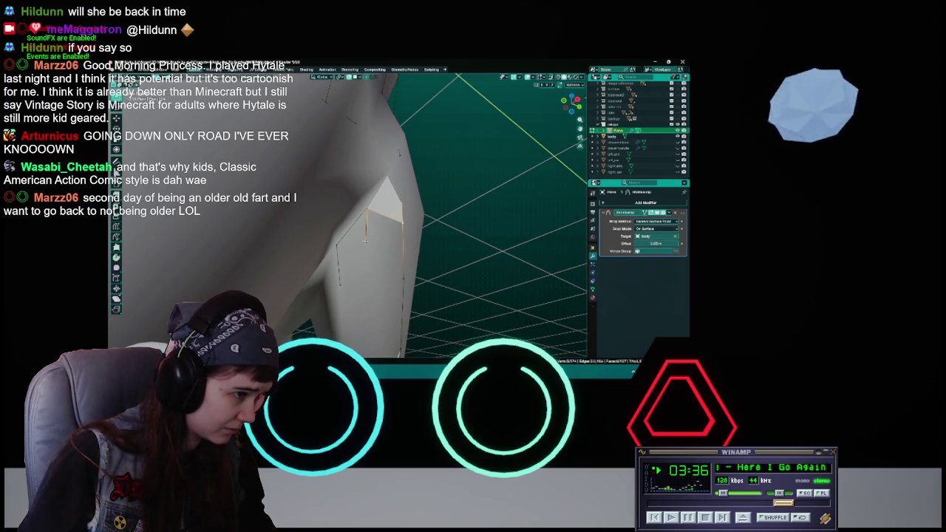
pyautogui.moveTo(366, 240); pyautogui.dragTo(363, 216, button='middle')
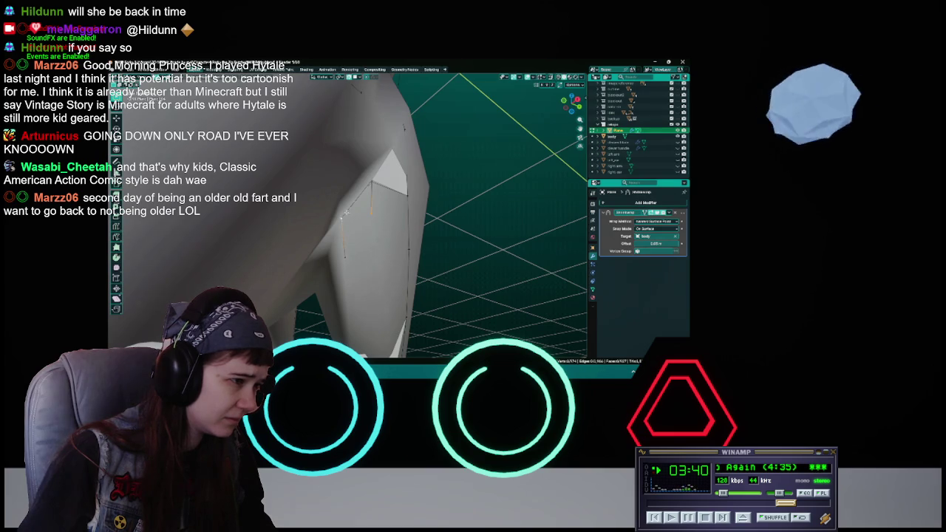
pyautogui.click(371, 182)
pyautogui.press('g')
pyautogui.click(370, 211)
pyautogui.moveTo(370, 211)
pyautogui.mouseDown(button='middle')
pyautogui.moveTo(347, 213)
pyautogui.moveTo(360, 202)
pyautogui.moveTo(376, 214)
pyautogui.mouseUp(button='middle')
# - Move the vertices around the white triangular gap twice, checking the result from another angle
pyautogui.press('g')
pyautogui.click(360, 202)
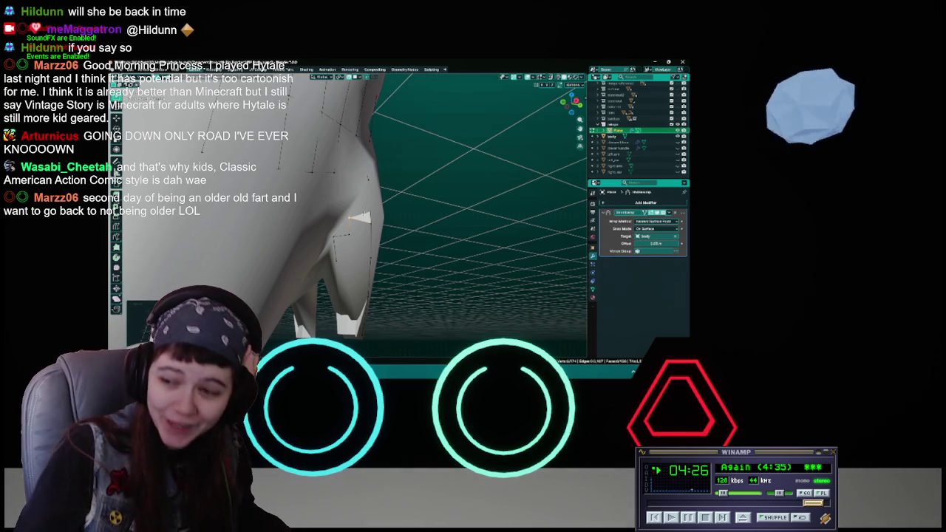
pyautogui.moveTo(361, 216); pyautogui.dragTo(361, 229, button='middle')
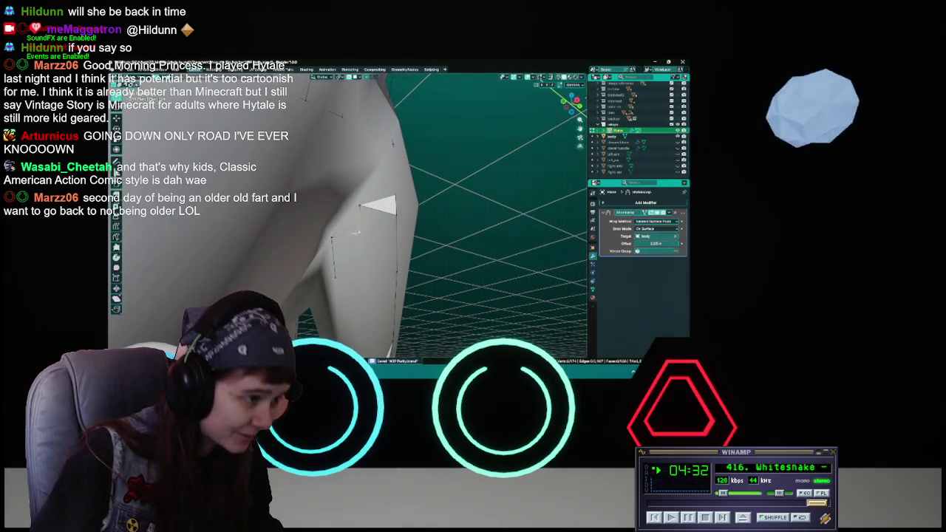
pyautogui.press('g')
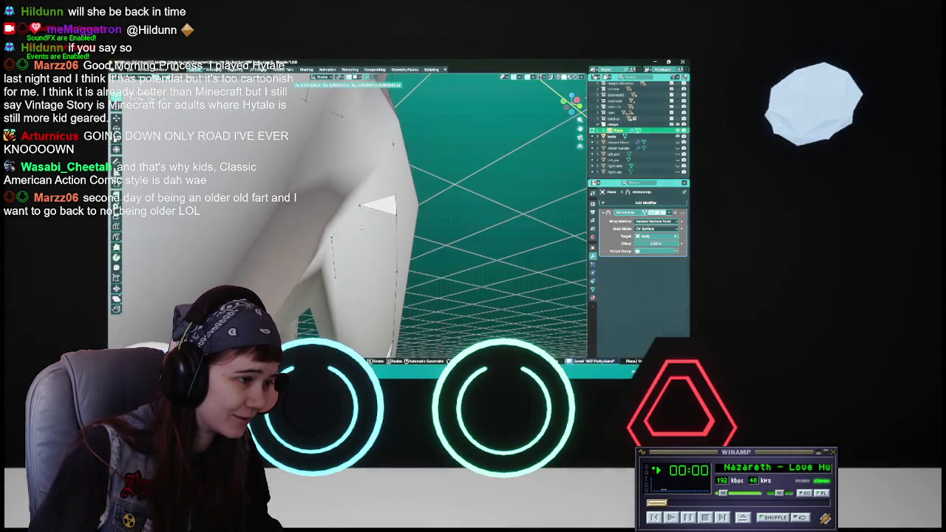
pyautogui.click(379, 231)
pyautogui.moveTo(379, 231); pyautogui.dragTo(388, 129, button='middle')
# - Inspect the mesh in see-through wireframe shading, then return to Solid shading
pyautogui.press('z')
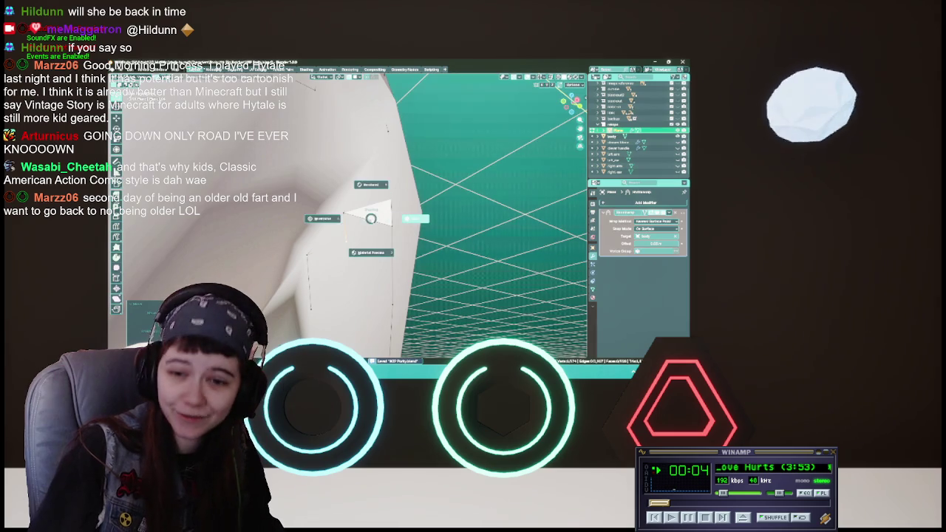
pyautogui.click(318, 213)
pyautogui.moveTo(375, 226); pyautogui.dragTo(346, 224, button='middle')
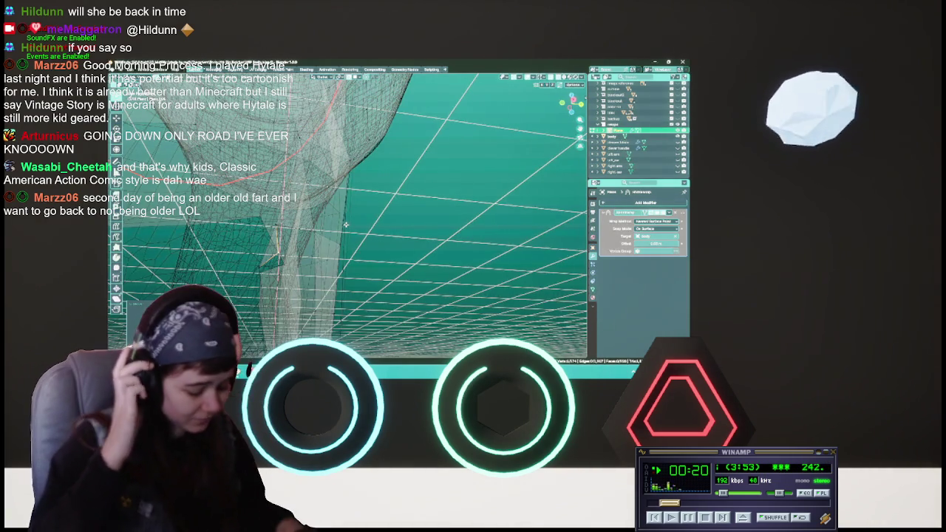
pyautogui.hotkey('shift', 'z')
# - Save WIP Porky.blend, skip the music track, and orbit to review the garment
pyautogui.moveTo(347, 215)
pyautogui.mouseDown(button='middle')
pyautogui.moveTo(414, 222)
pyautogui.moveTo(351, 239)
pyautogui.moveTo(358, 233)
pyautogui.mouseUp(button='middle')
pyautogui.hotkey('ctrl', 's')
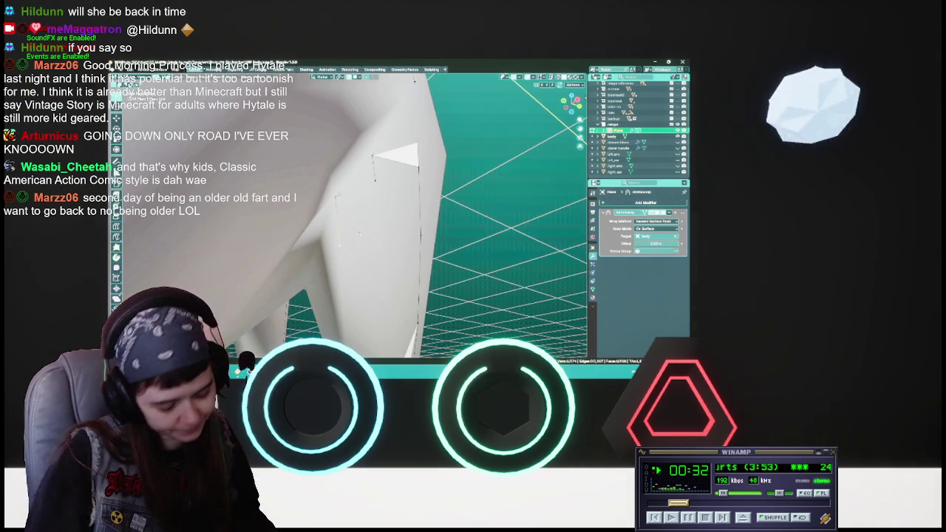
pyautogui.hotkey('ctrl', 's')
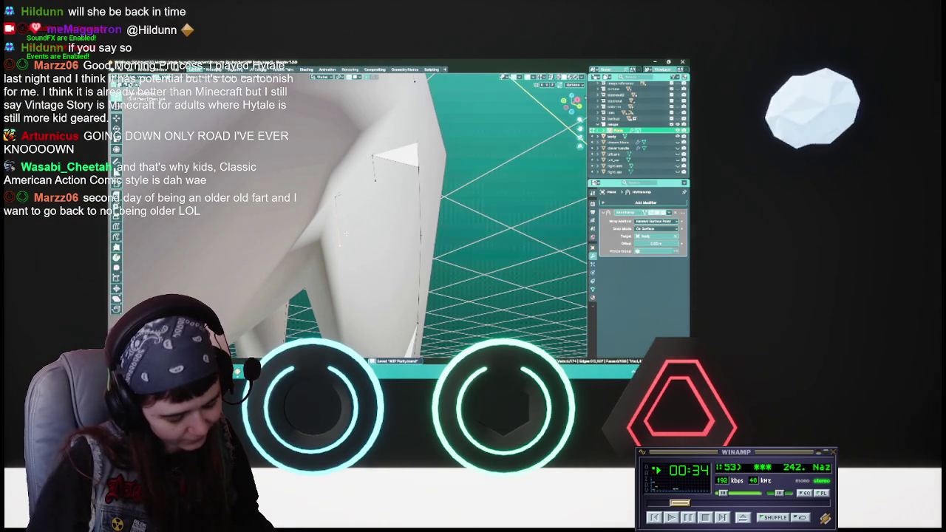
pyautogui.moveTo(345, 234); pyautogui.dragTo(371, 237, button='middle')
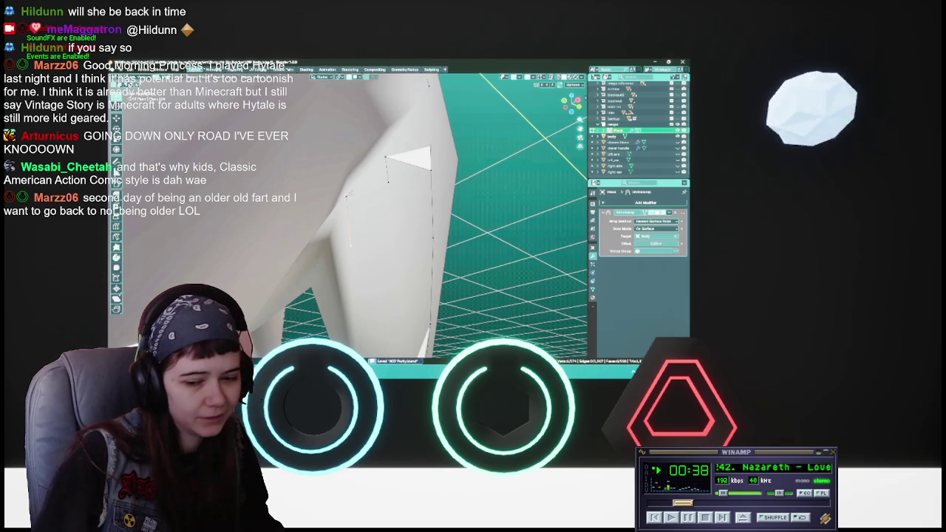
pyautogui.click(723, 519)
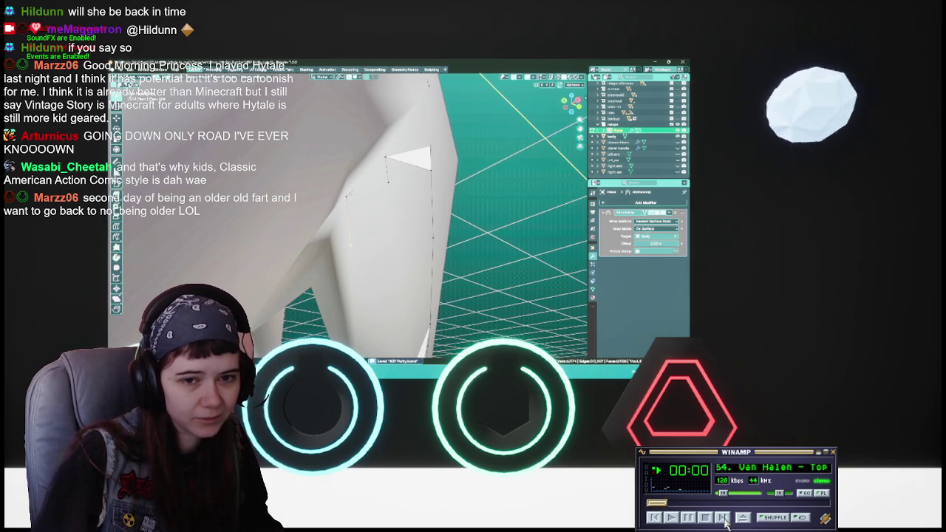
pyautogui.moveTo(347, 222); pyautogui.dragTo(363, 222, button='middle')
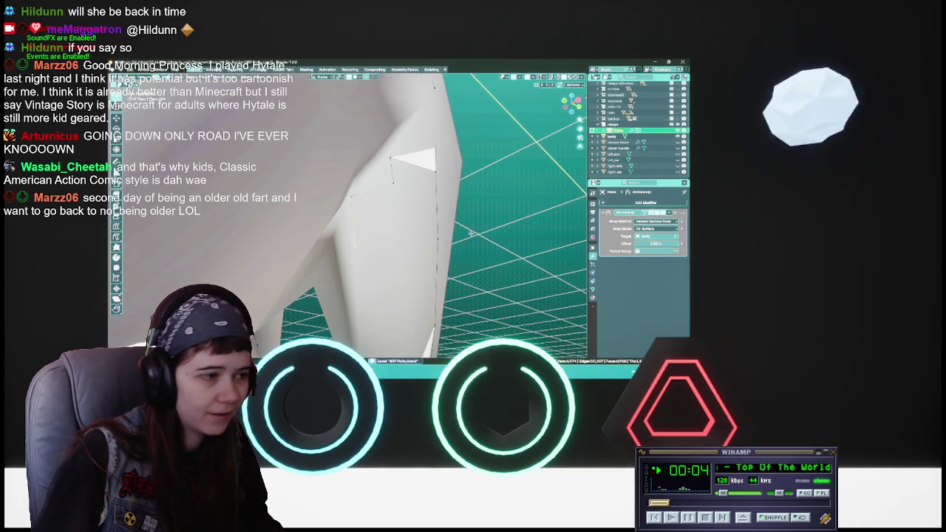
pyautogui.moveTo(393, 242); pyautogui.dragTo(385, 225, button='middle')
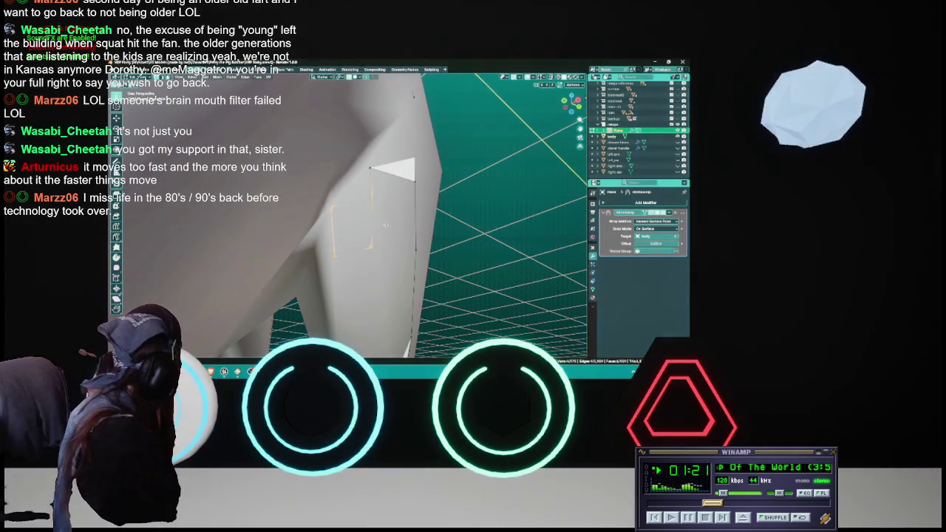
pyautogui.click(385, 225)
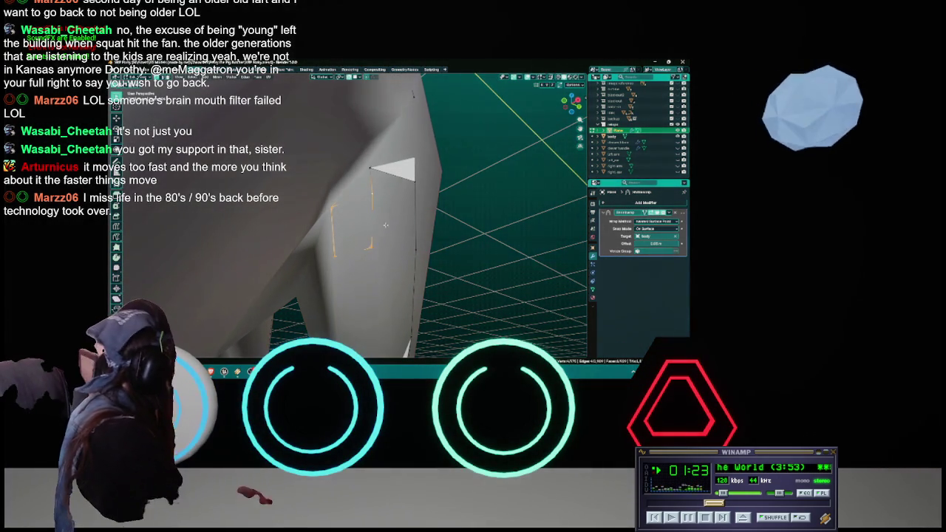
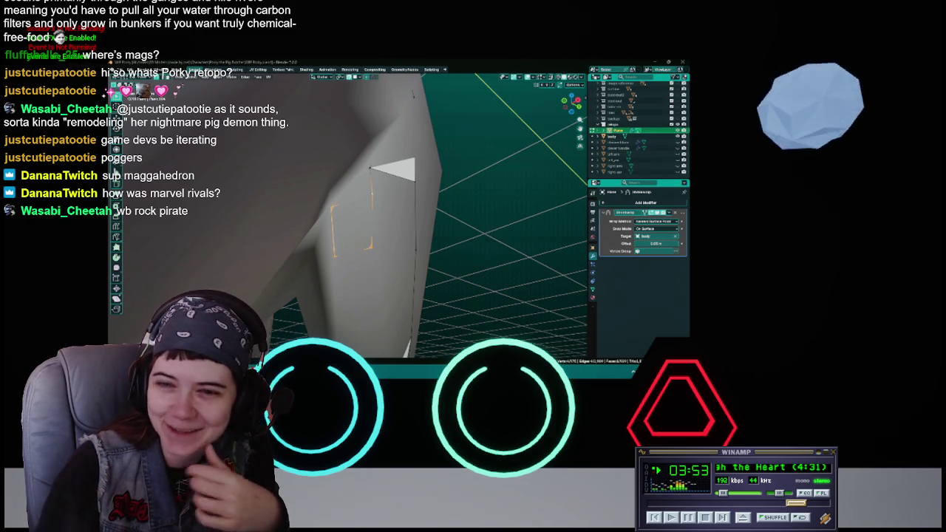
# - Bring Chrome's 'vixen band' Google Images results in front of Blender and open the first image
pyautogui.hotkey('alt', 'Tab')
pyautogui.click(354, 233)
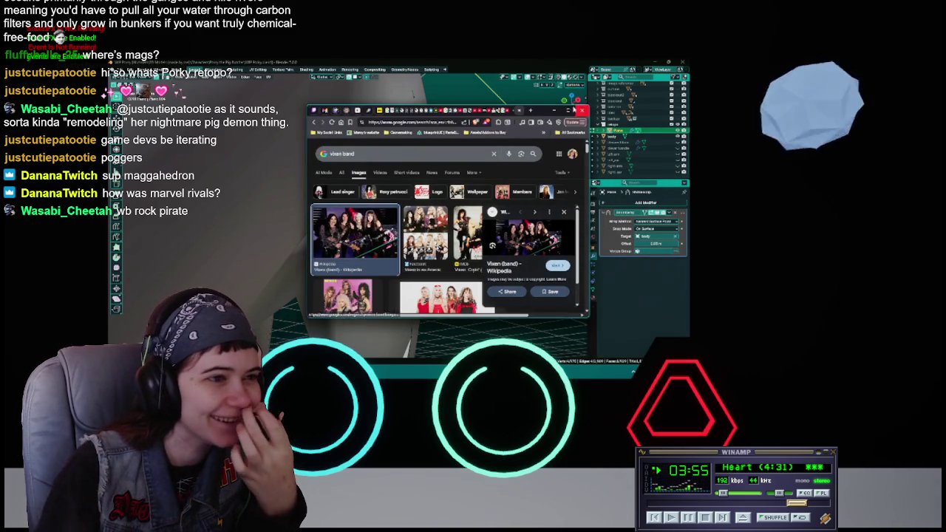
# - Maximize the browser, preview the Vixen: Cryin' image, then return to Blender
pyautogui.moveTo(546, 110); pyautogui.dragTo(555, 60)
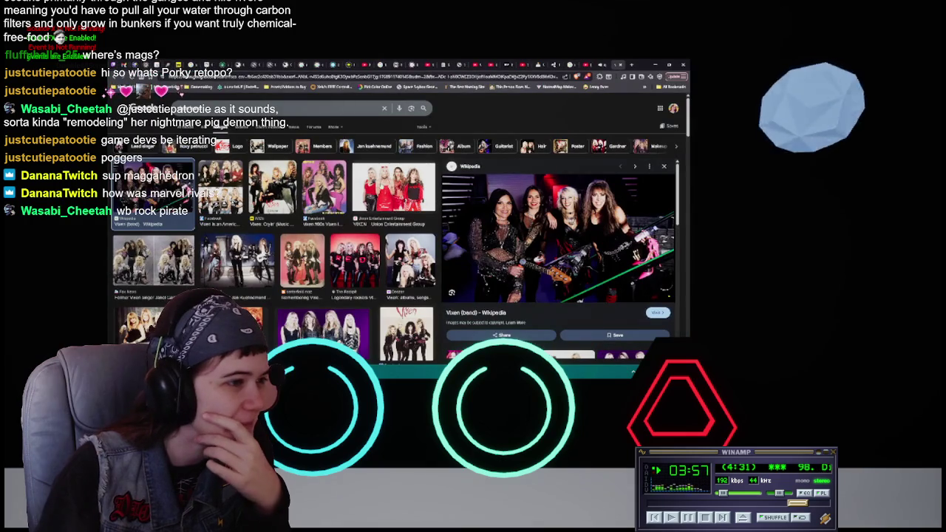
pyautogui.click(266, 186)
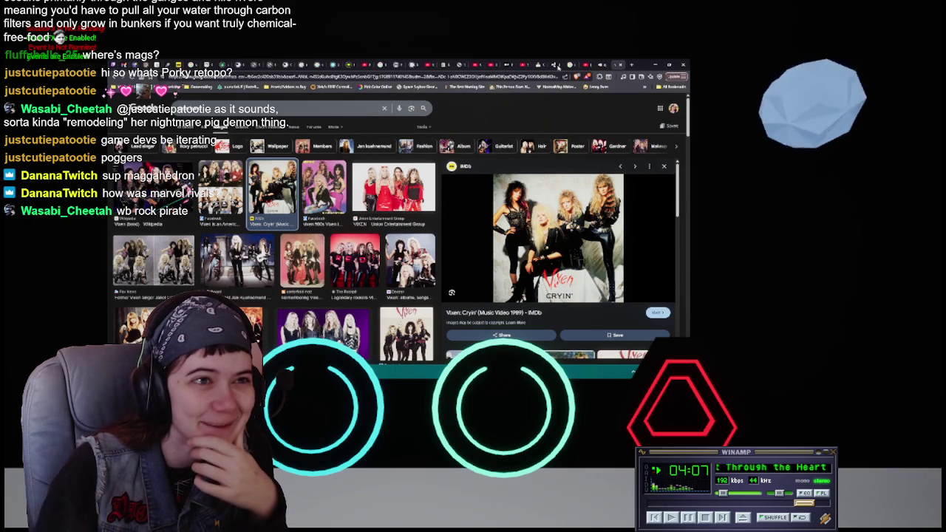
pyautogui.hotkey('alt', 'Tab')
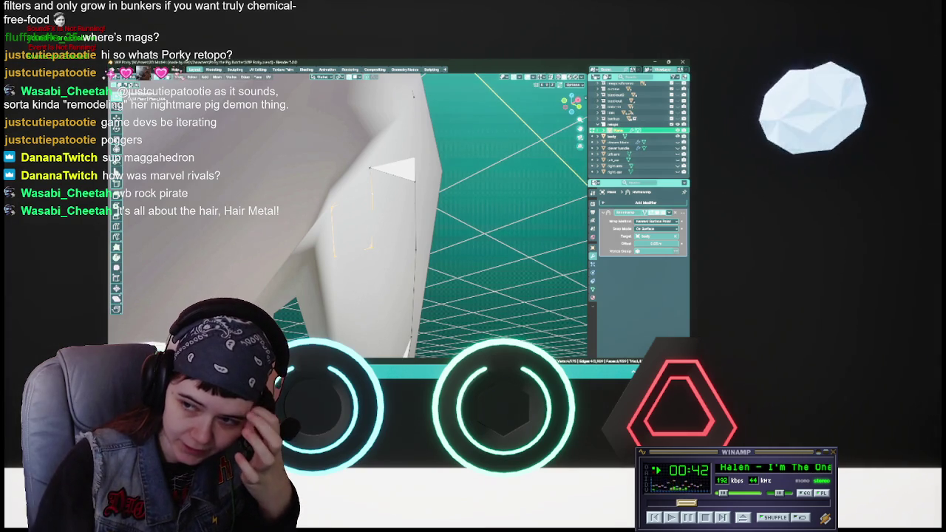
# - Zoom in on the pig's leg and hoof and save the file as WIP Porky.blend
pyautogui.moveTo(417, 204)
pyautogui.mouseDown(button='middle')
pyautogui.moveTo(387, 175)
pyautogui.moveTo(436, 257)
pyautogui.moveTo(444, 222)
pyautogui.mouseUp(button='middle')
pyautogui.scroll(2, 377, 221)
pyautogui.scroll(1, 376, 221)
pyautogui.scroll(1, 377, 222)
pyautogui.scroll(2, 377, 222)
pyautogui.hotkey('ctrl', 's')
pyautogui.moveTo(436, 175)
pyautogui.mouseDown(button='middle')
pyautogui.moveTo(393, 199)
pyautogui.moveTo(399, 187)
pyautogui.mouseUp(button='middle')
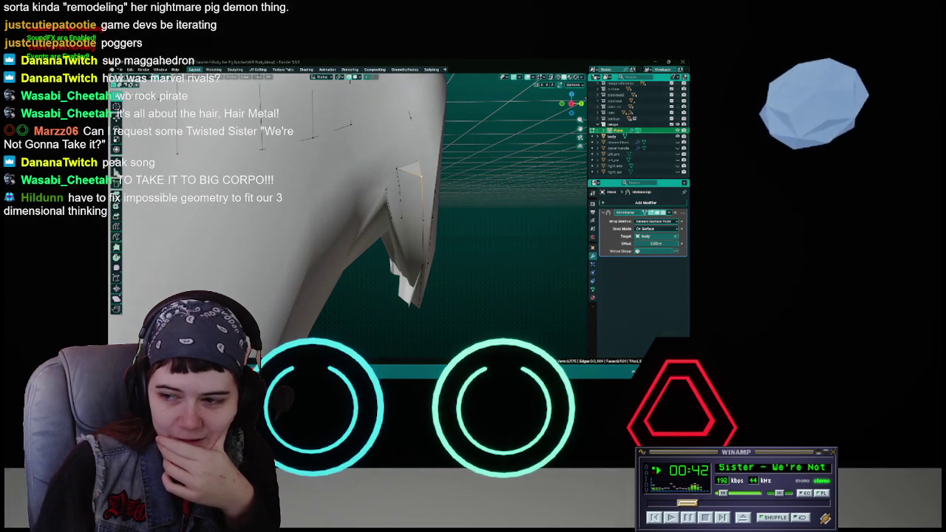
# - Delete the stray hair faces and edges, switch to solid shading, and save
pyautogui.moveTo(391, 215); pyautogui.dragTo(398, 215, button='middle')
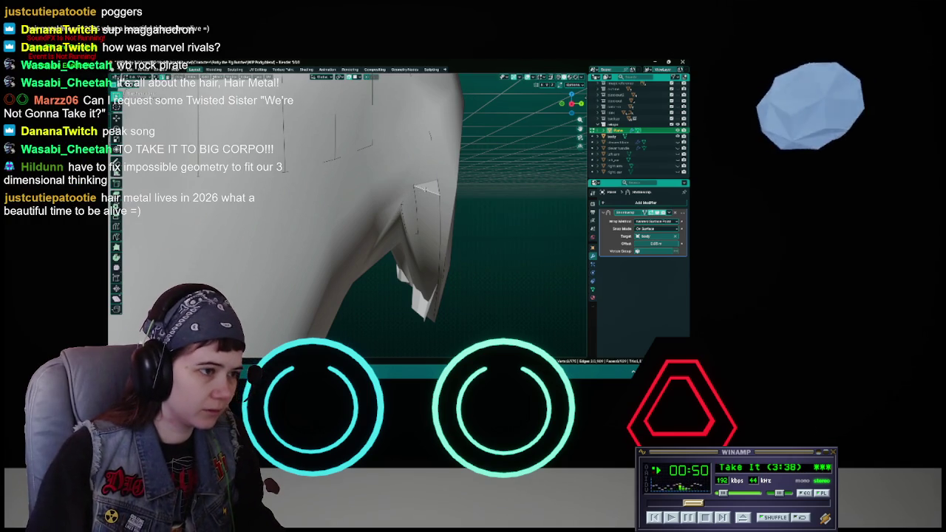
pyautogui.press('x')
pyautogui.click(405, 182)
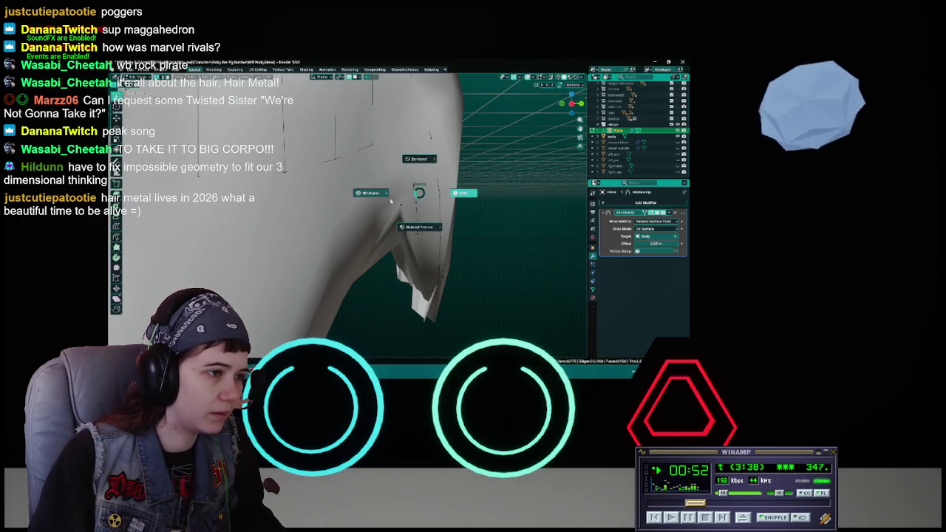
pyautogui.moveTo(423, 216); pyautogui.dragTo(417, 235, button='middle')
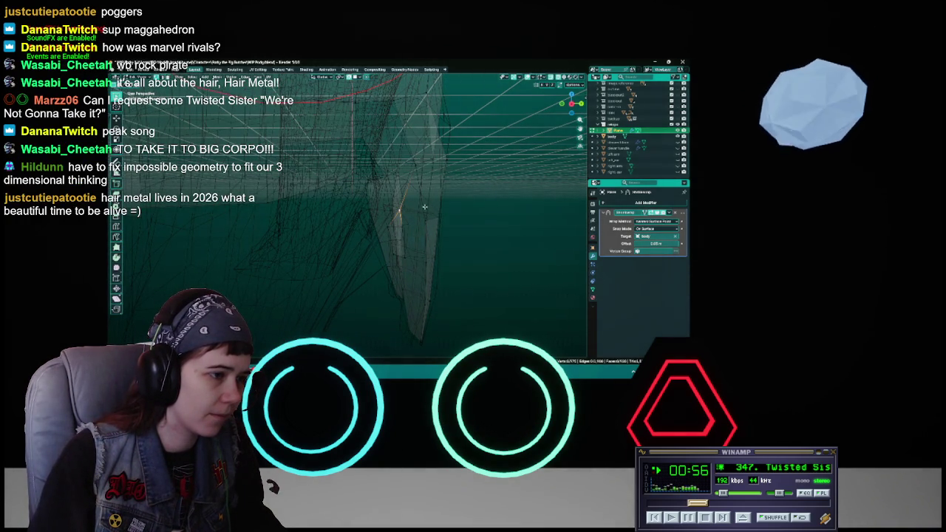
pyautogui.press('x')
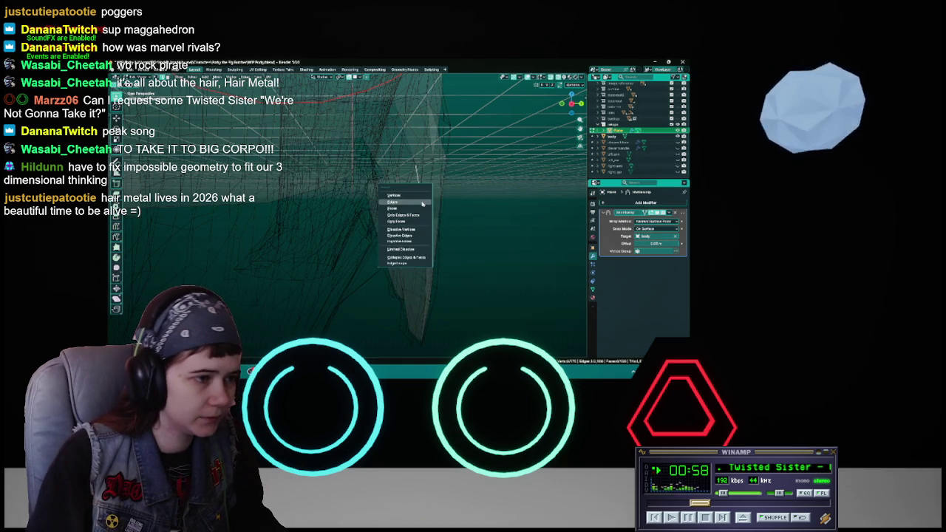
pyautogui.click(412, 203)
pyautogui.hotkey('shift', 'z')
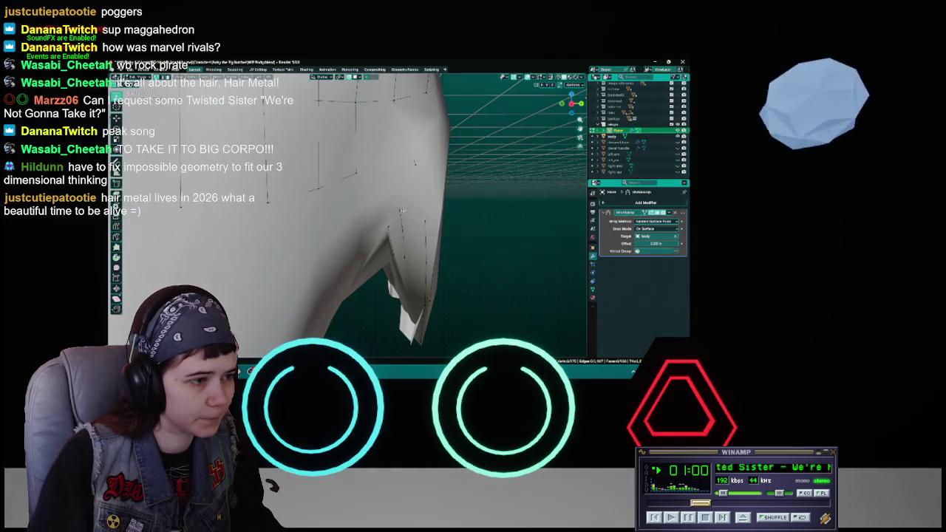
pyautogui.moveTo(404, 210); pyautogui.dragTo(388, 199, button='middle')
pyautogui.hotkey('ctrl', 's')
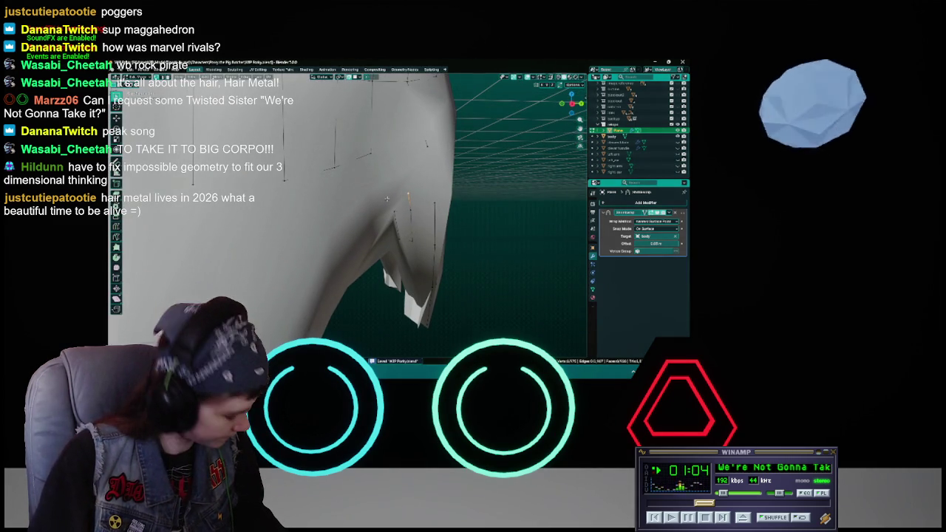
# - Inspect the body from several sides and zoom onto the leg, saving the work file again
pyautogui.moveTo(386, 199); pyautogui.dragTo(393, 200, button='middle')
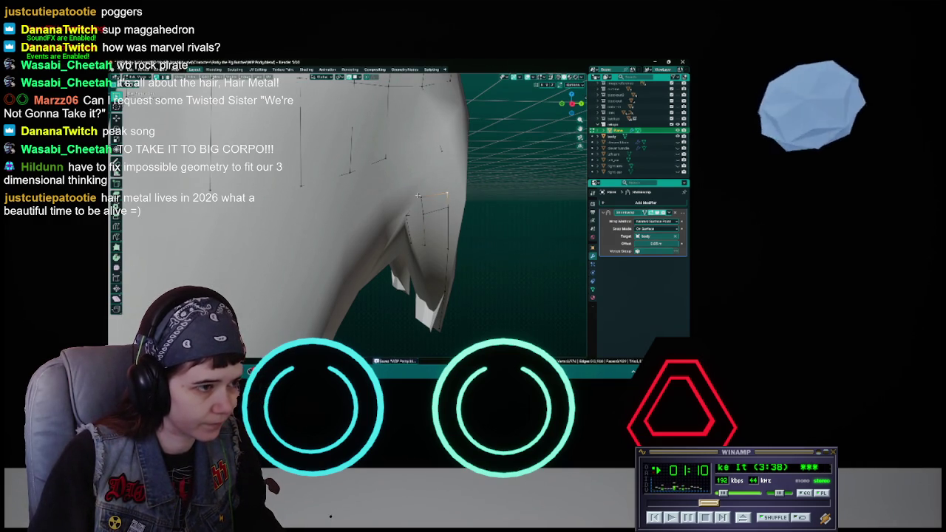
pyautogui.moveTo(417, 187)
pyautogui.mouseDown(button='middle')
pyautogui.moveTo(403, 188)
pyautogui.moveTo(415, 192)
pyautogui.mouseUp(button='middle')
pyautogui.hotkey('ctrl', 's')
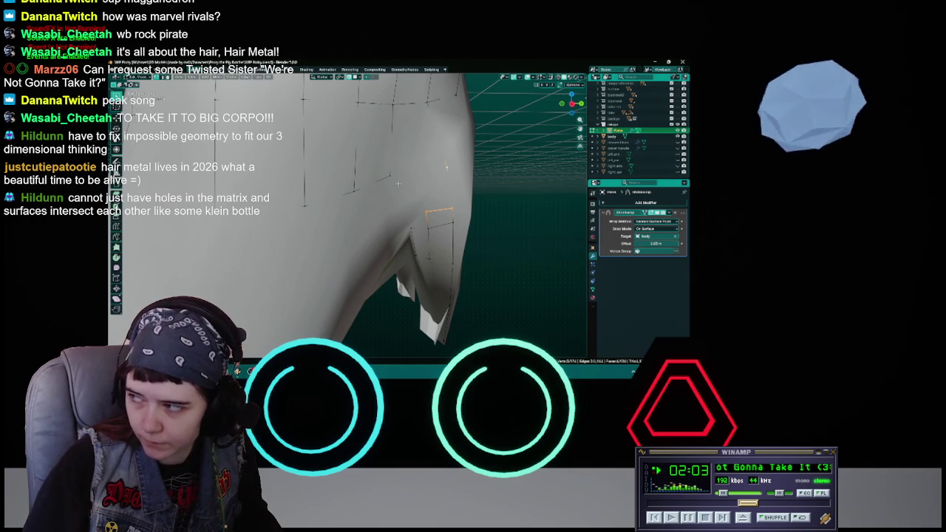
pyautogui.hotkey('ctrl', 's')
pyautogui.moveTo(398, 184)
pyautogui.mouseDown(button='middle')
pyautogui.moveTo(297, 203)
pyautogui.moveTo(405, 212)
pyautogui.mouseUp(button='middle')
pyautogui.scroll(2, 348, 207)
pyautogui.scroll(2, 347, 207)
pyautogui.scroll(2, 348, 207)
pyautogui.moveTo(348, 207)
pyautogui.mouseDown(button='middle')
pyautogui.moveTo(296, 215)
pyautogui.moveTo(332, 211)
pyautogui.mouseUp(button='middle')
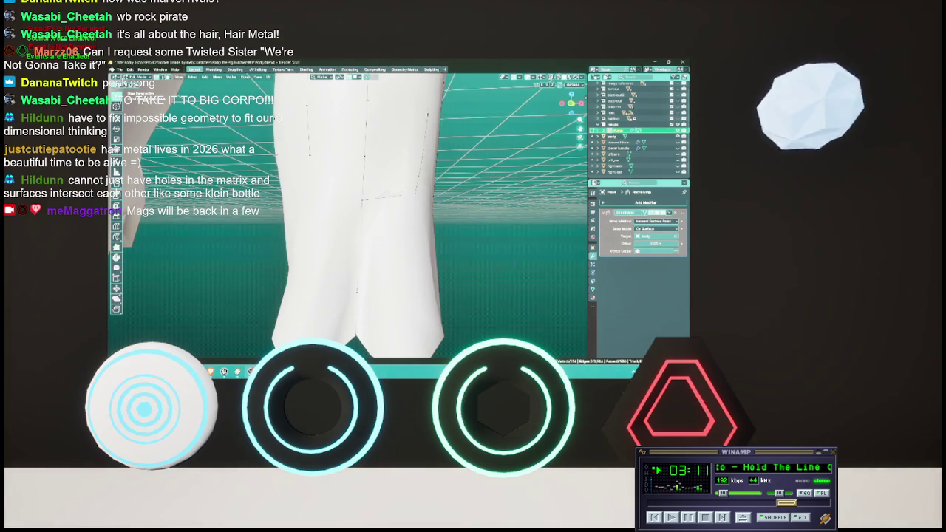
# - Handwrite an underlined 'BRB' note over the viewport, restore Select Box, and save WIP Porky.blend
pyautogui.scroll(-2, 421, 251)
pyautogui.scroll(-1, 421, 251)
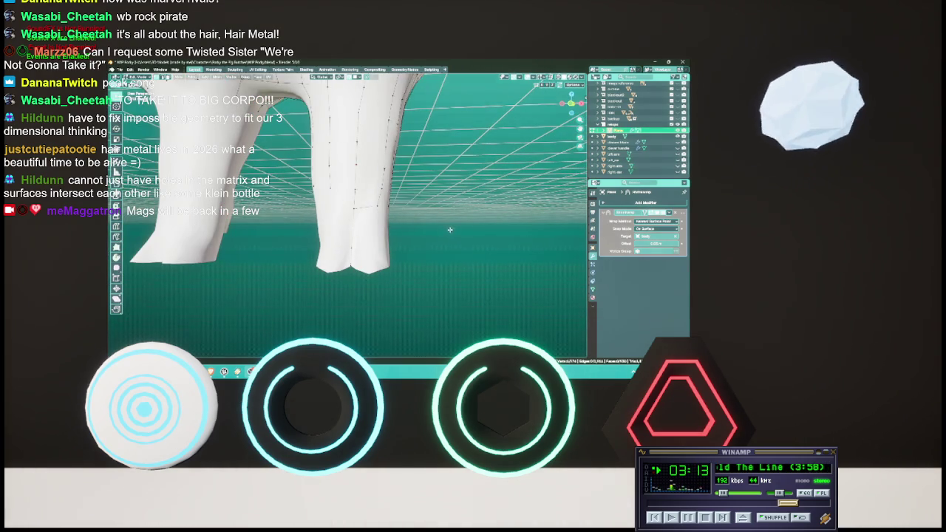
pyautogui.moveTo(448, 223); pyautogui.dragTo(385, 213, button='middle')
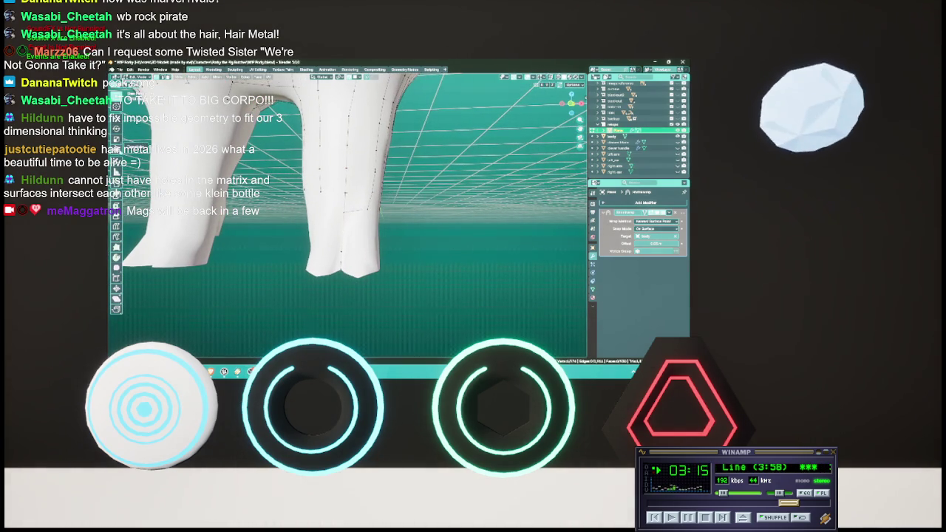
pyautogui.click(116, 151)
pyautogui.moveTo(418, 235); pyautogui.dragTo(400, 341)
pyautogui.moveTo(416, 237)
pyautogui.mouseDown()
pyautogui.moveTo(436, 262)
pyautogui.moveTo(389, 332)
pyautogui.mouseUp()
pyautogui.moveTo(467, 241)
pyautogui.mouseDown()
pyautogui.moveTo(462, 299)
pyautogui.moveTo(510, 320)
pyautogui.mouseUp()
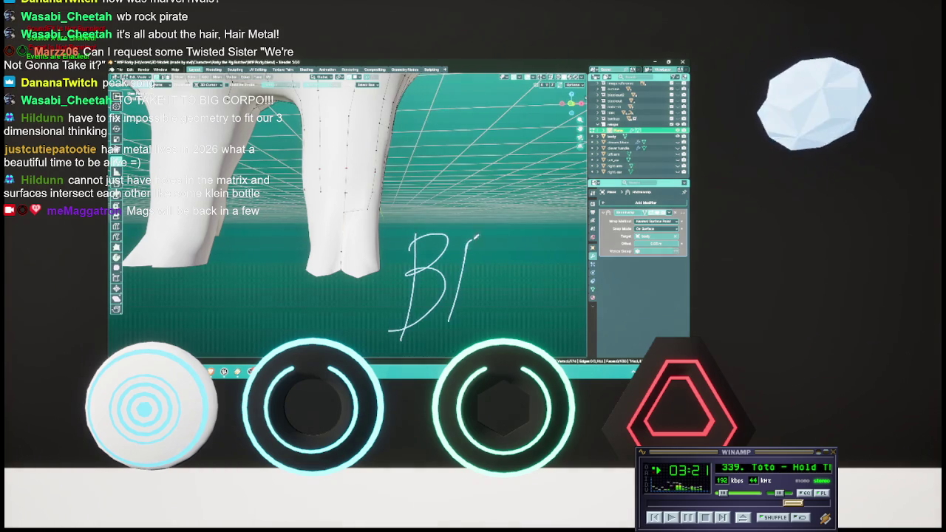
pyautogui.moveTo(507, 241); pyautogui.dragTo(511, 317)
pyautogui.moveTo(507, 236); pyautogui.dragTo(510, 319)
pyautogui.moveTo(389, 336); pyautogui.dragTo(559, 323)
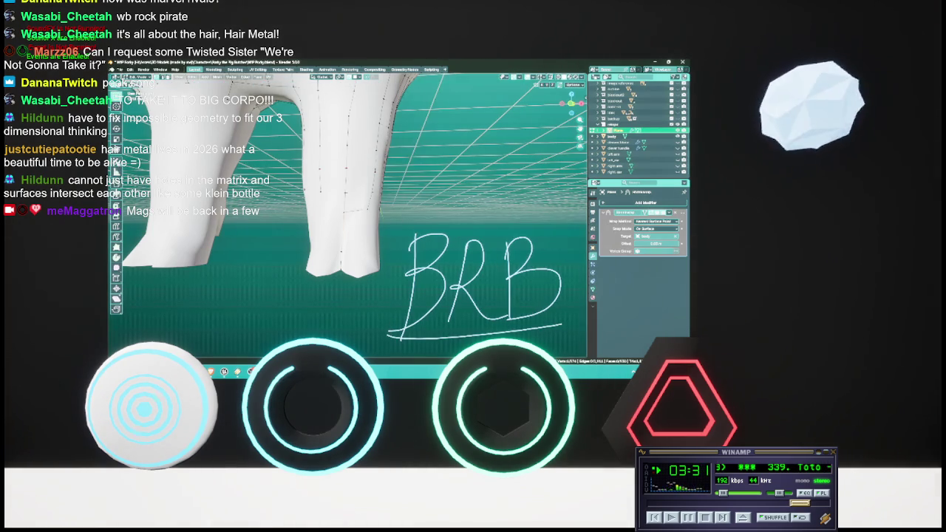
pyautogui.click(116, 172)
pyautogui.hotkey('ctrl', 's')
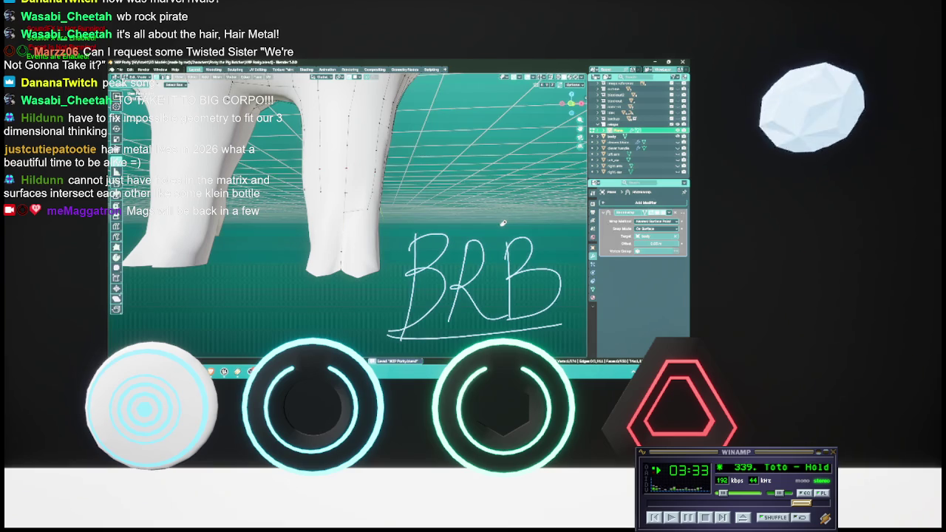